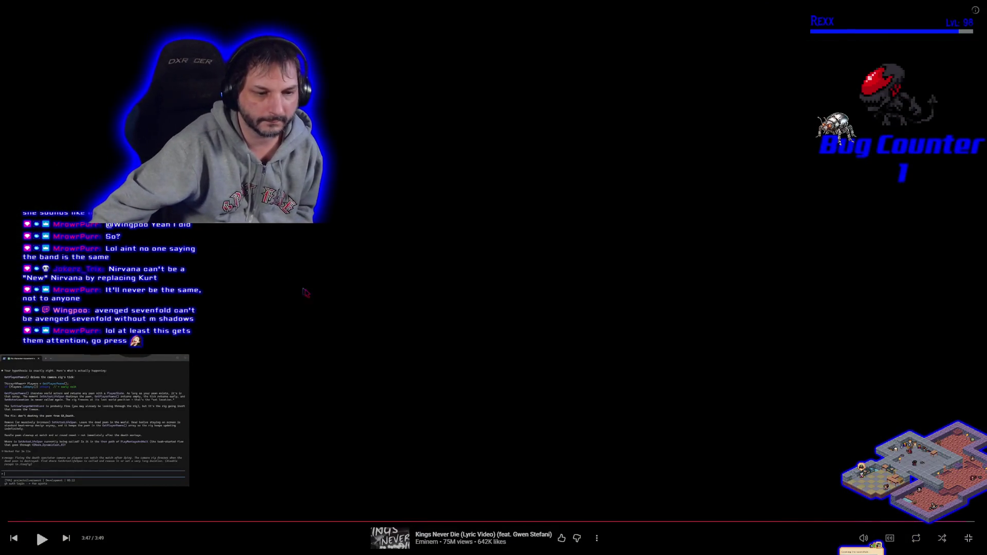
- Exit fullscreen YouTube Music playback and switch back to the Unreal Editor
key("Escape")
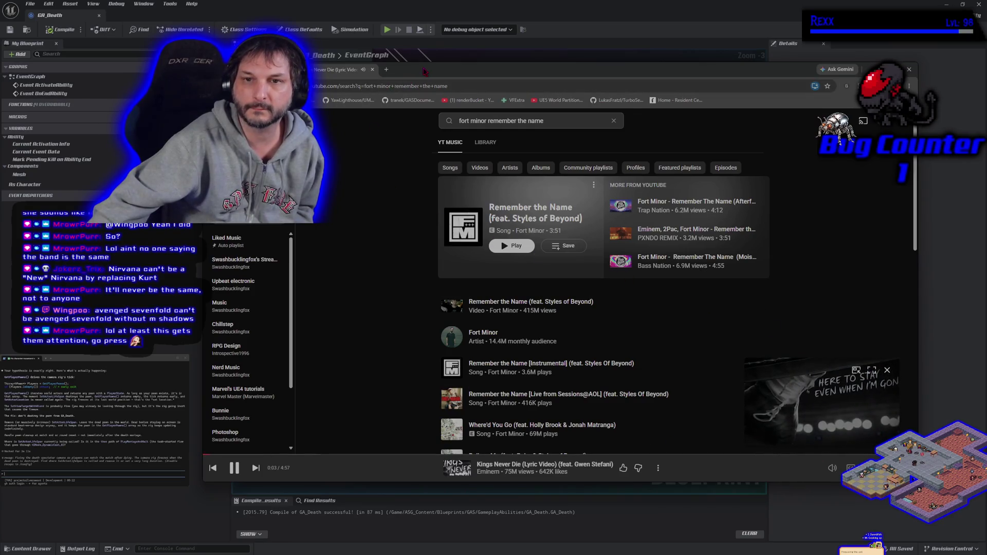
key("alt+Tab")
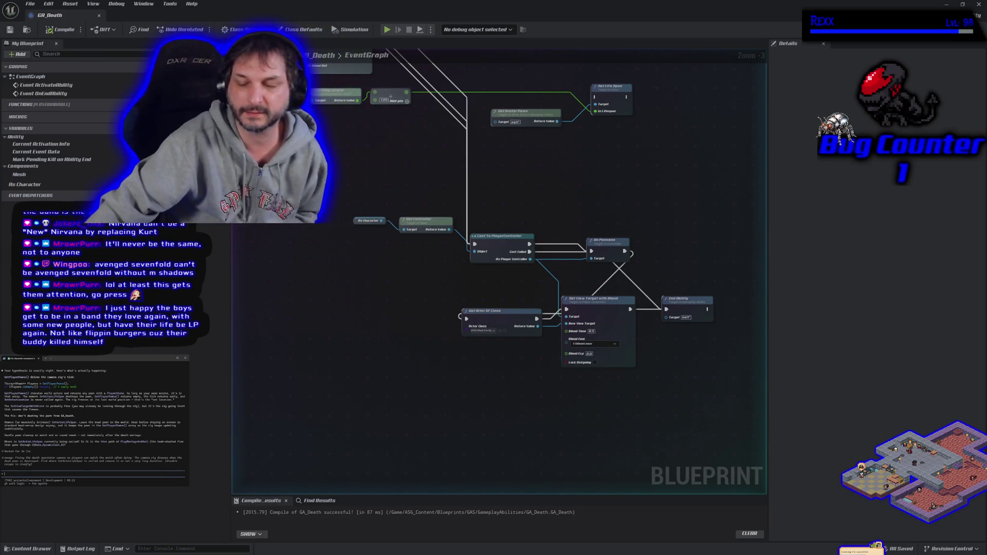
- Move the Get Controller through End Ability nodes up near the graph and save GA_Death
mouse_move(373, 193)
left_mouse_down()
mouse_move(340, 211)
mouse_move(669, 360)
left_mouse_up()
mouse_move(567, 339)
left_mouse_down()
mouse_move(573, 265)
mouse_move(599, 361)
left_mouse_up()
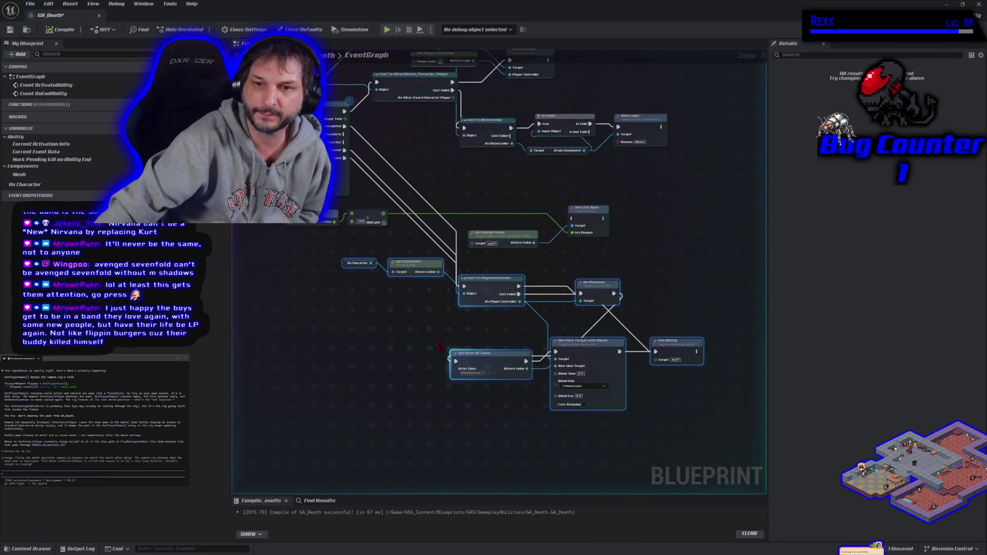
left_click(9, 29)
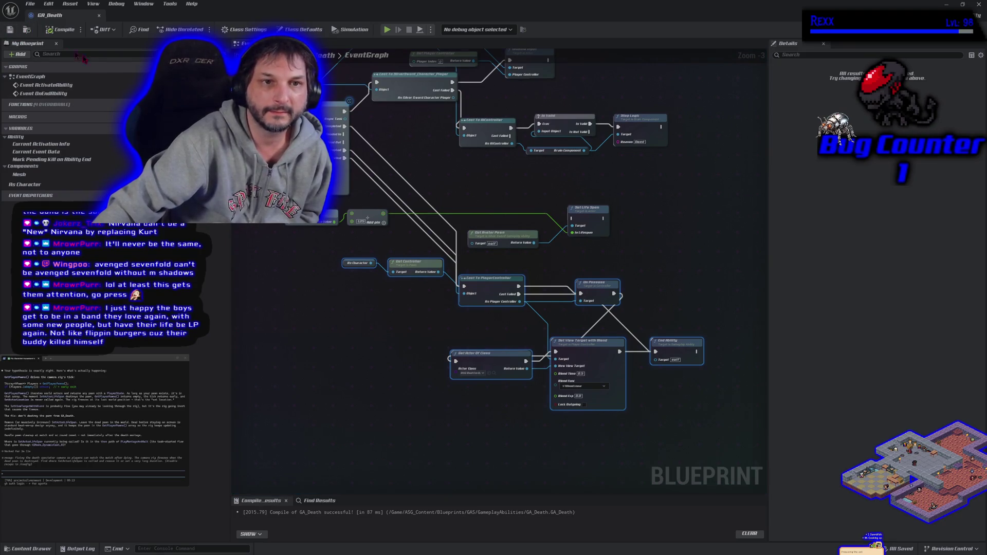
left_click(395, 345)
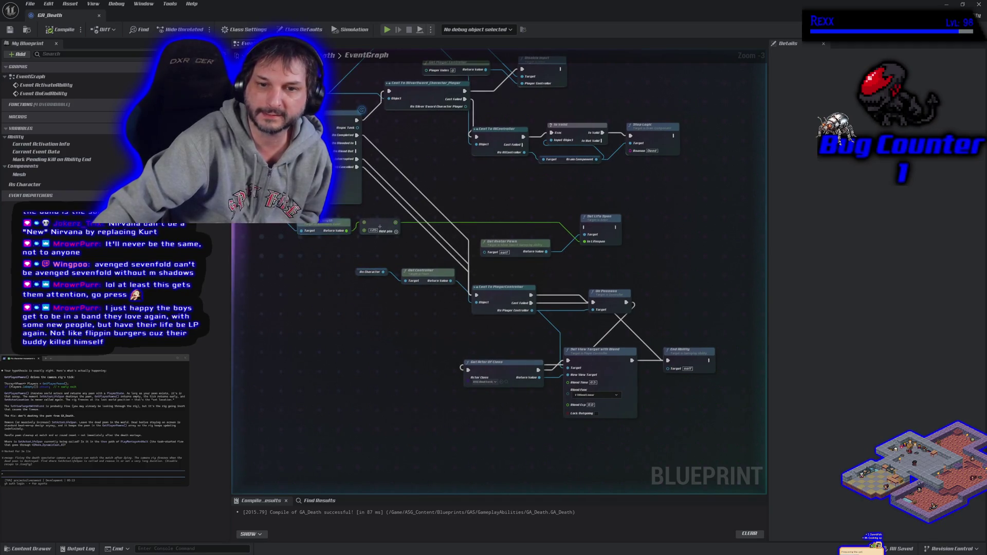
mouse_move(273, 210)
left_mouse_down()
mouse_move(515, 317)
mouse_move(638, 411)
mouse_move(722, 452)
left_mouse_up()
left_click(643, 414)
type("this is for when a player dies, enemies dying dont matter. i did")
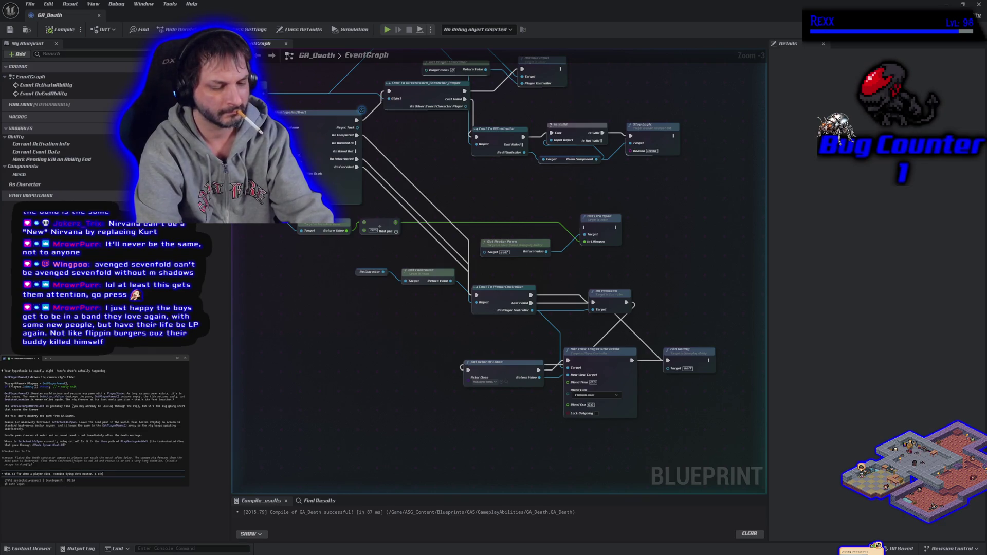
- Tell the assistant the graph handles player death and that leaving the player in the map isn't a good idea
type("t thin")
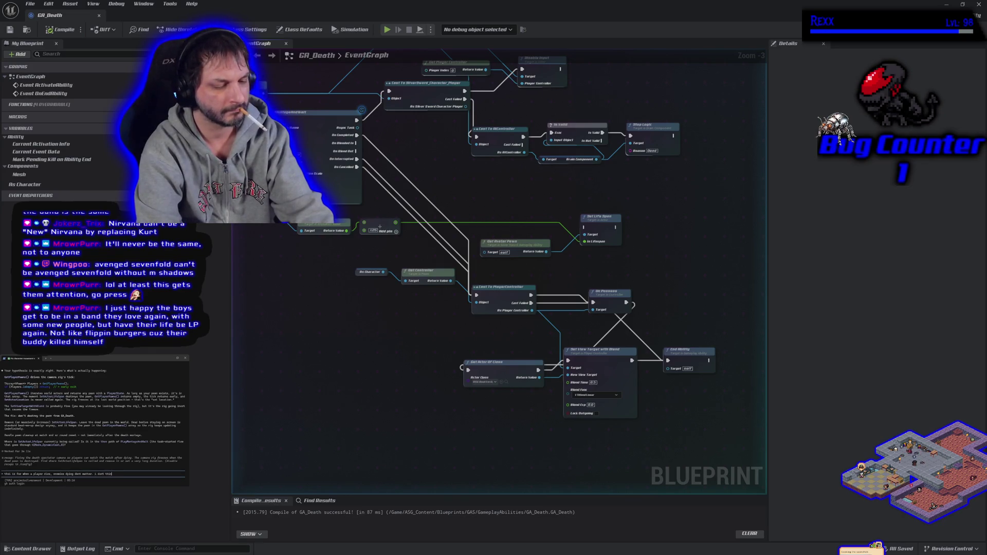
type("that")
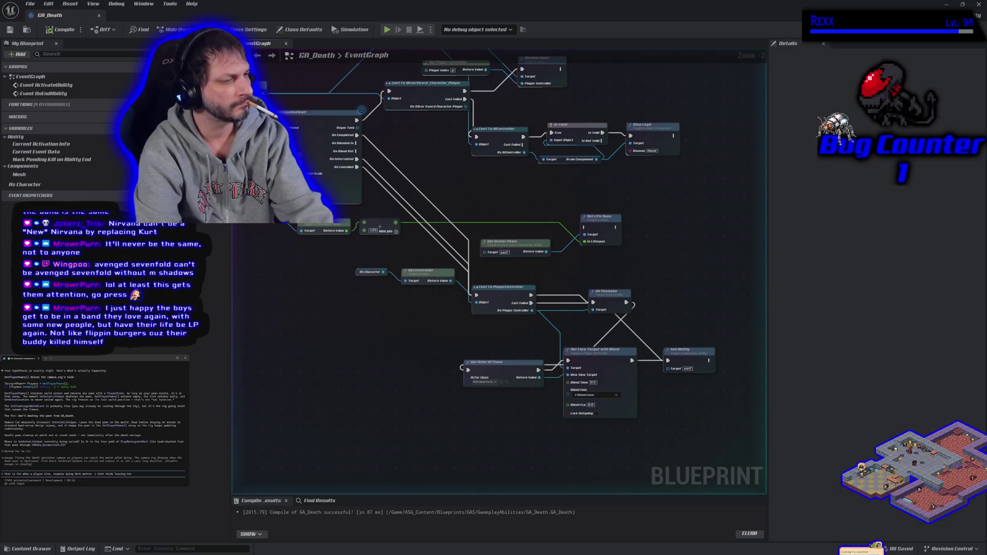
type("a")
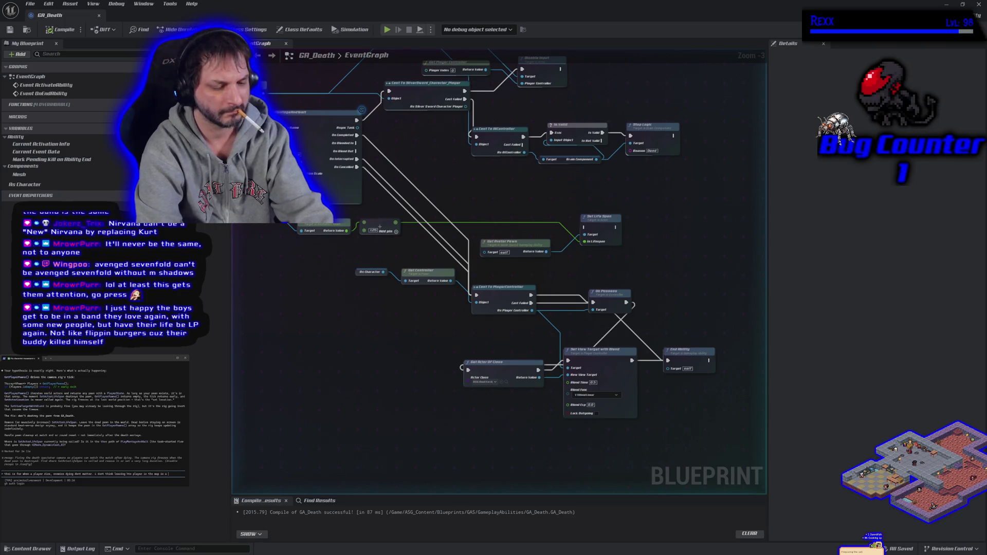
type("yer in the map too good idea.")
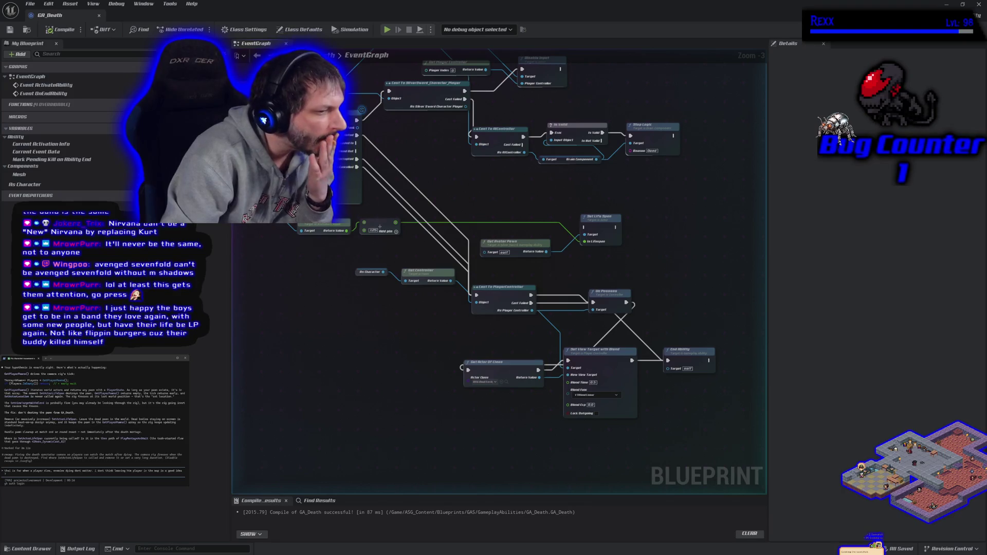
key("Return")
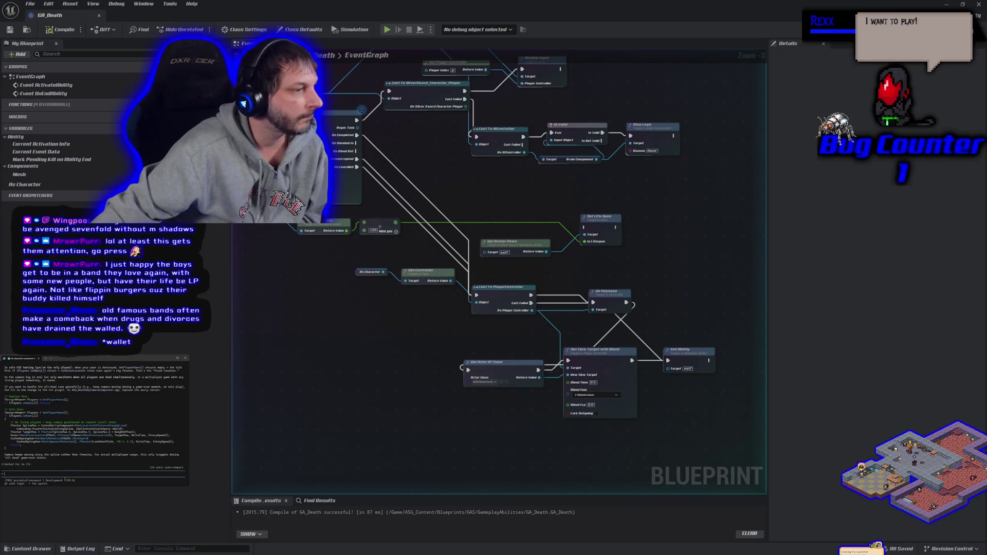
scroll(68, 469, "up", 3)
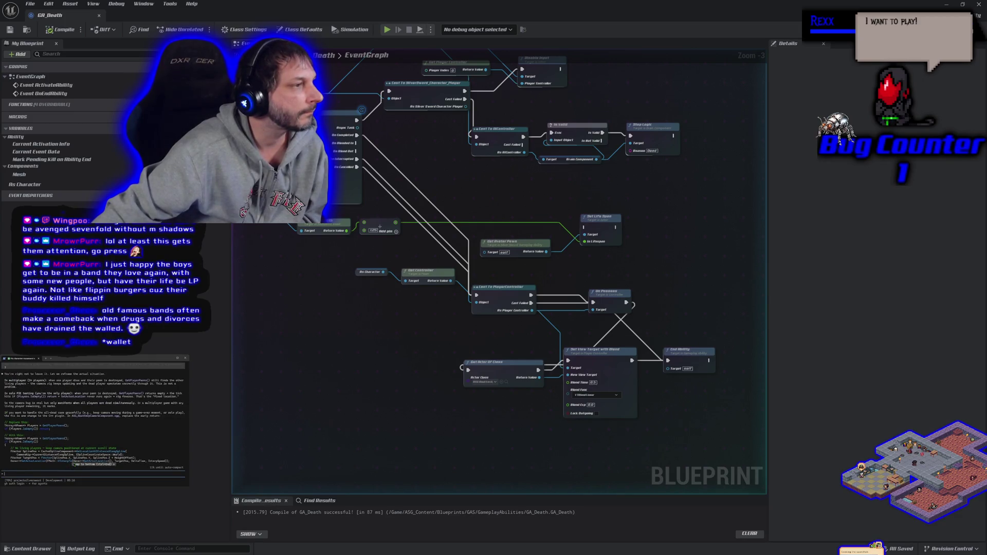
scroll(93, 422, "up", 1)
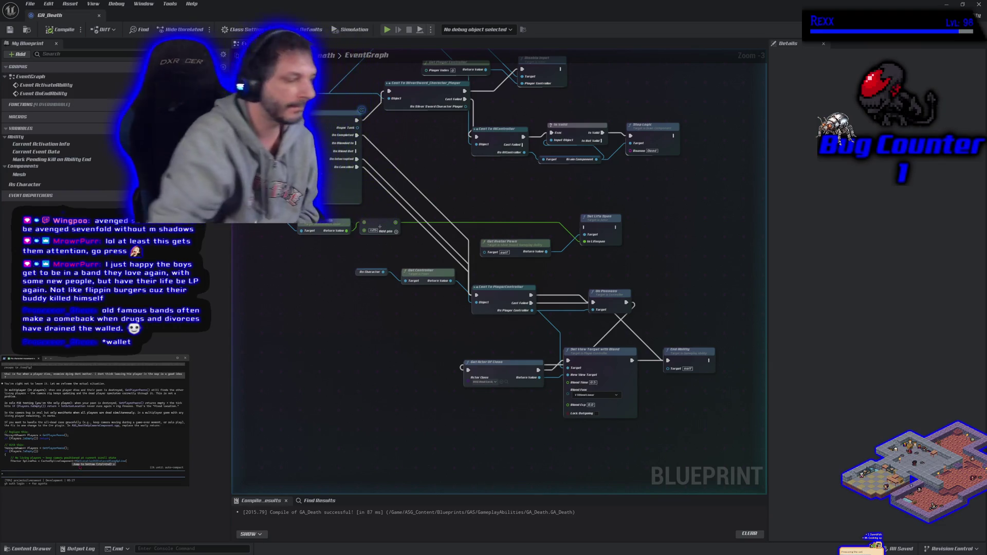
- Send the correction 'no your wrong hang on' to the coding assistant
type("no your wr")
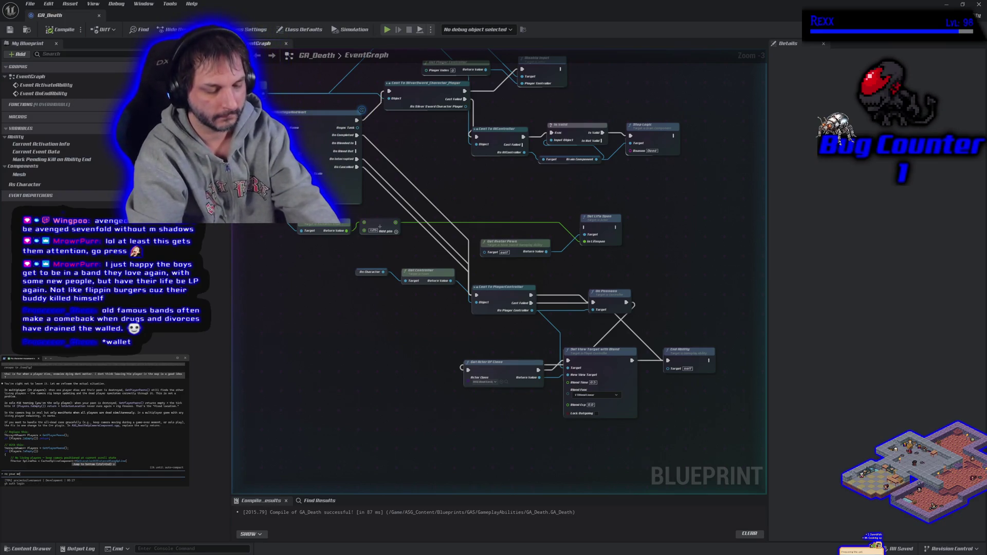
type("ong hang on")
key("Return")
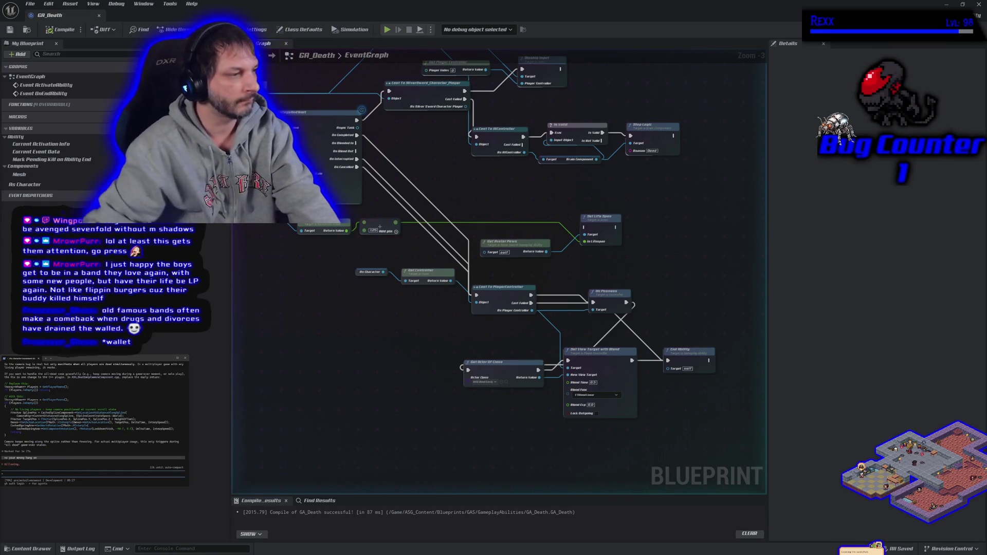
left_click_drag(369, 344, 416, 335)
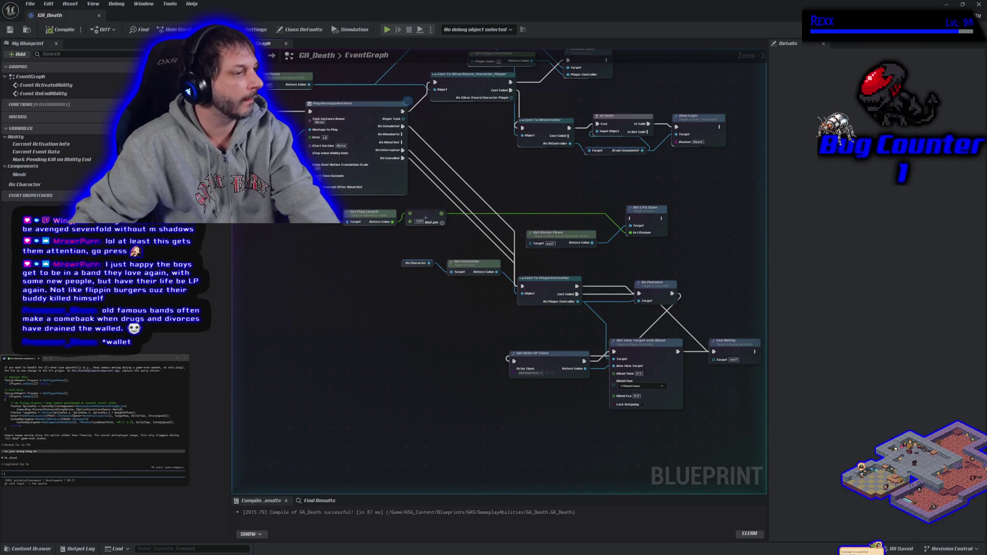
- Draft a message asking the dead player's camera to follow other players until an arena unlocks
type("d")
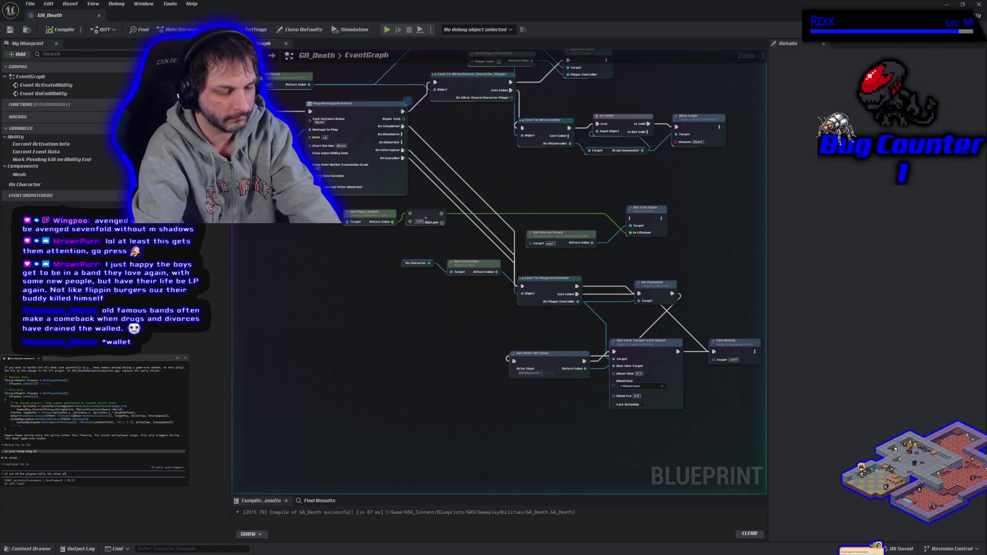
type("once the pd")
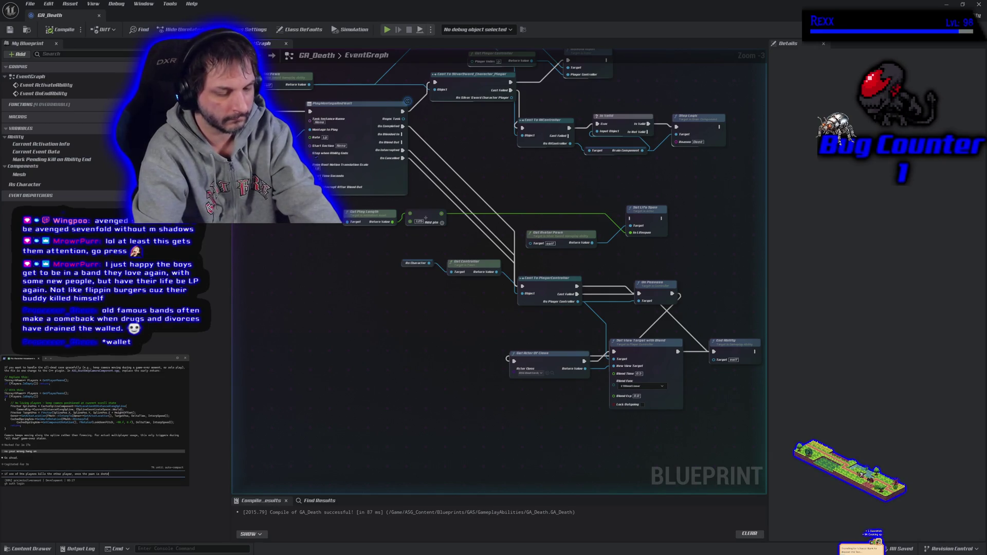
key("ctrl+BackSpace")
key("ctrl+BackSpace")
key("ctrl+BackSpace")
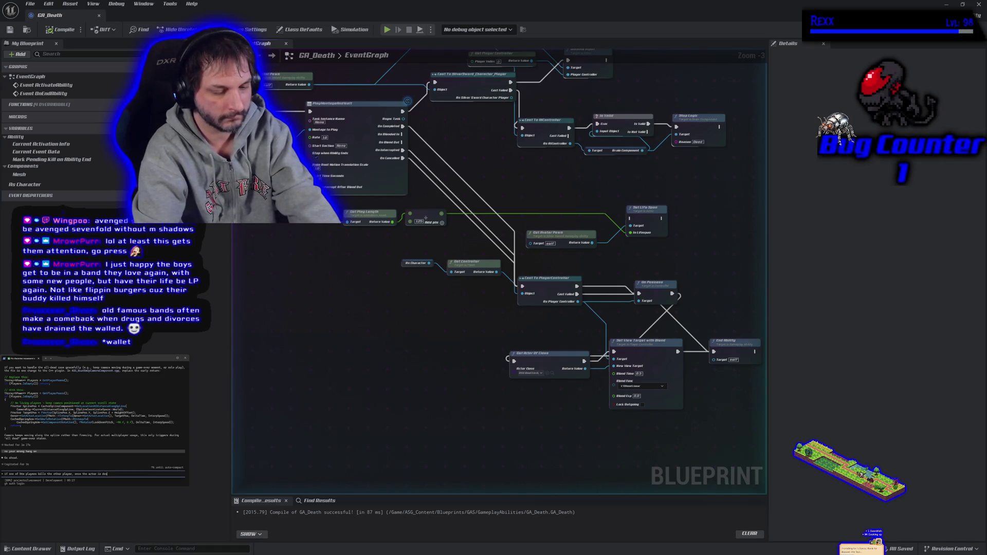
type("troyed")
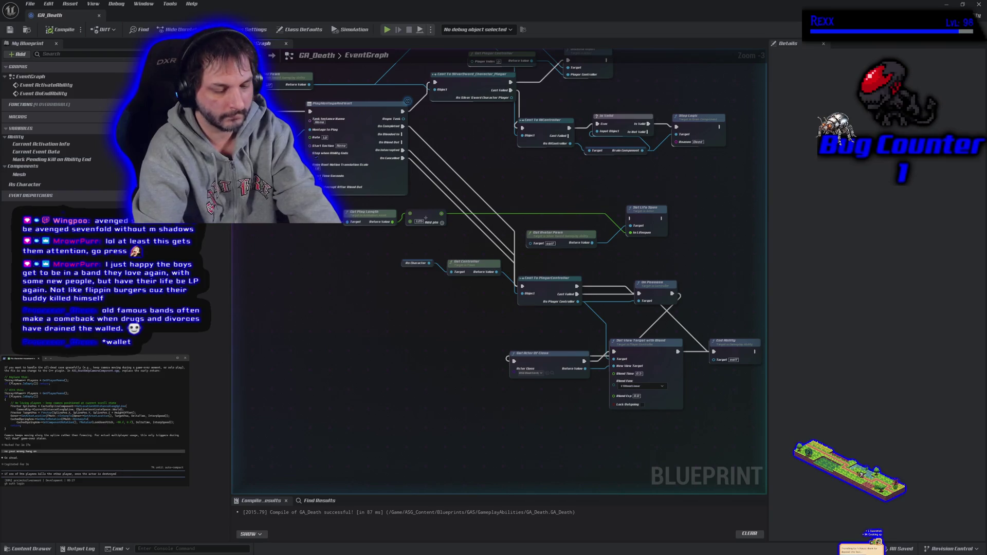
type(" the camera s")
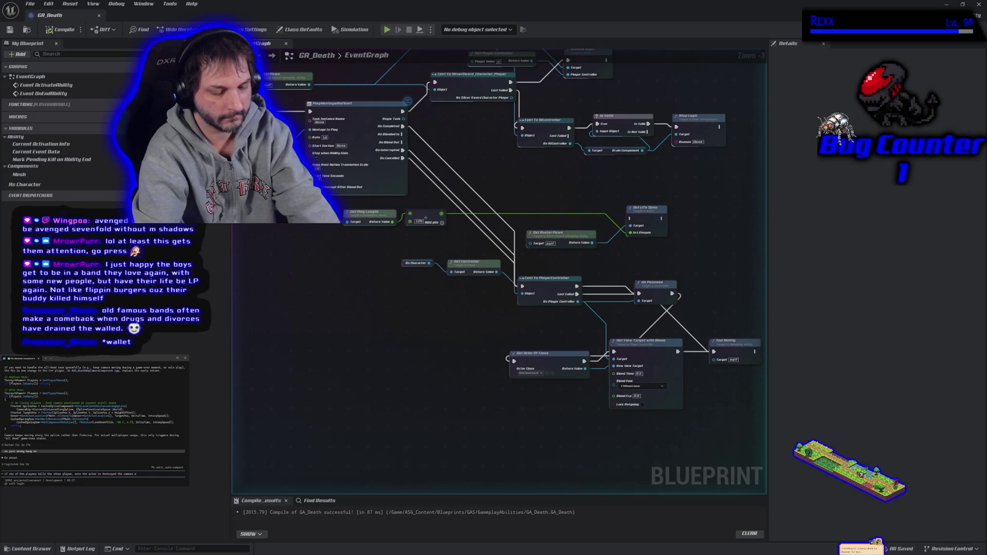
type("naps to a set place in the")
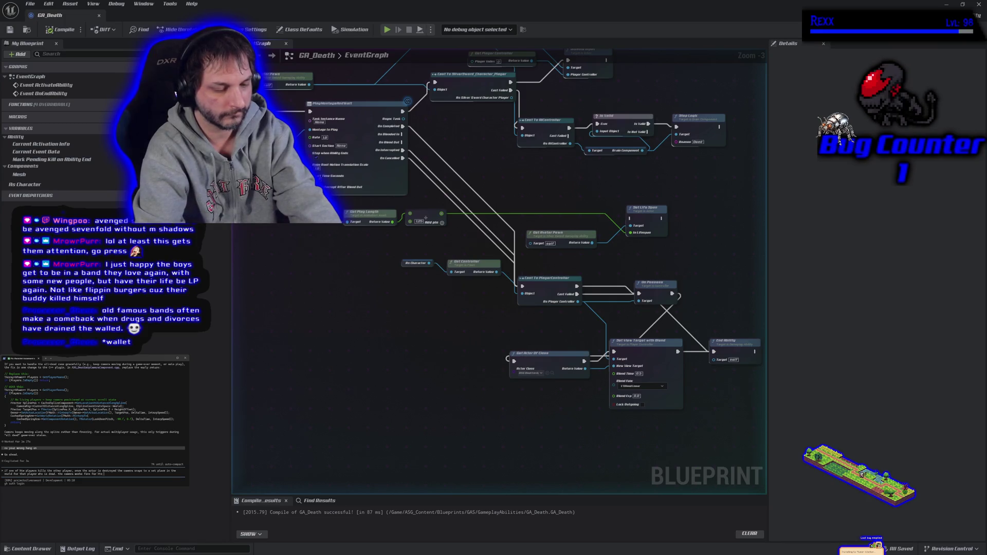
type("yers,")
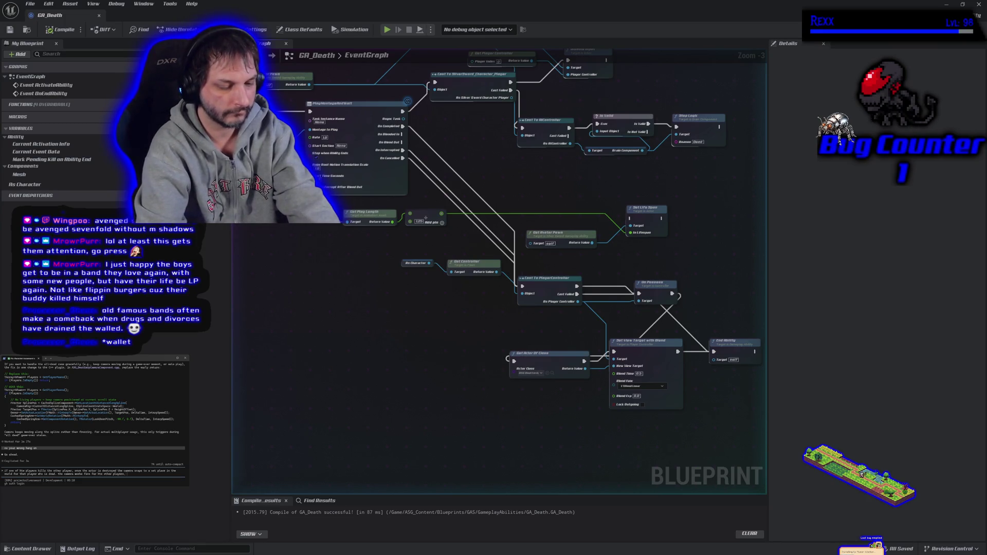
type(" untill an")
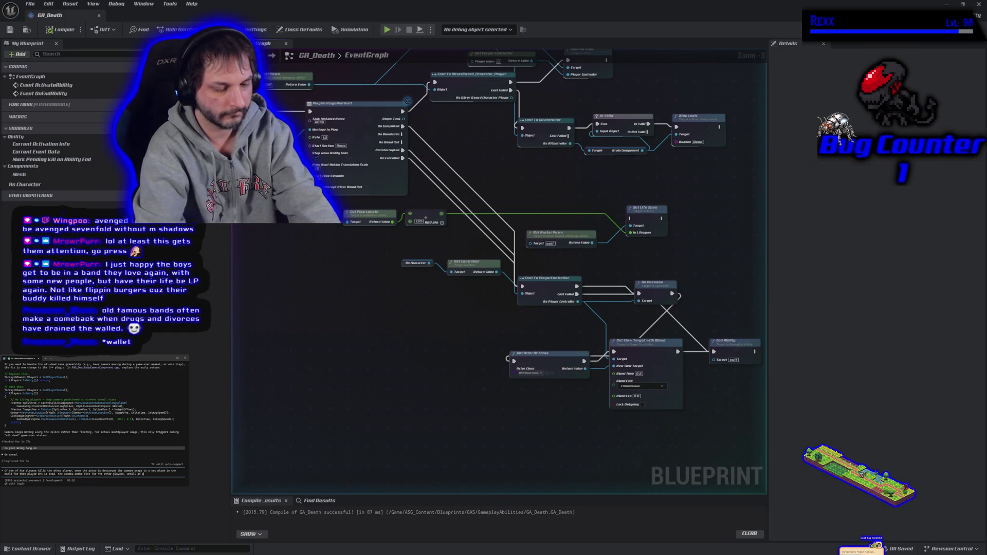
type(" arena unlocks")
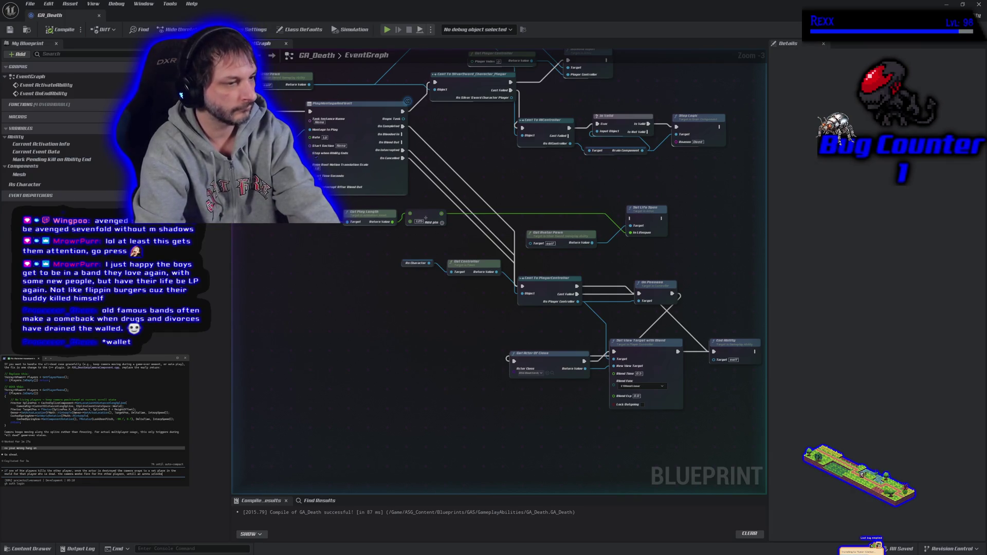
- Submit the message about following other players until an arena unlocks
key("Return")
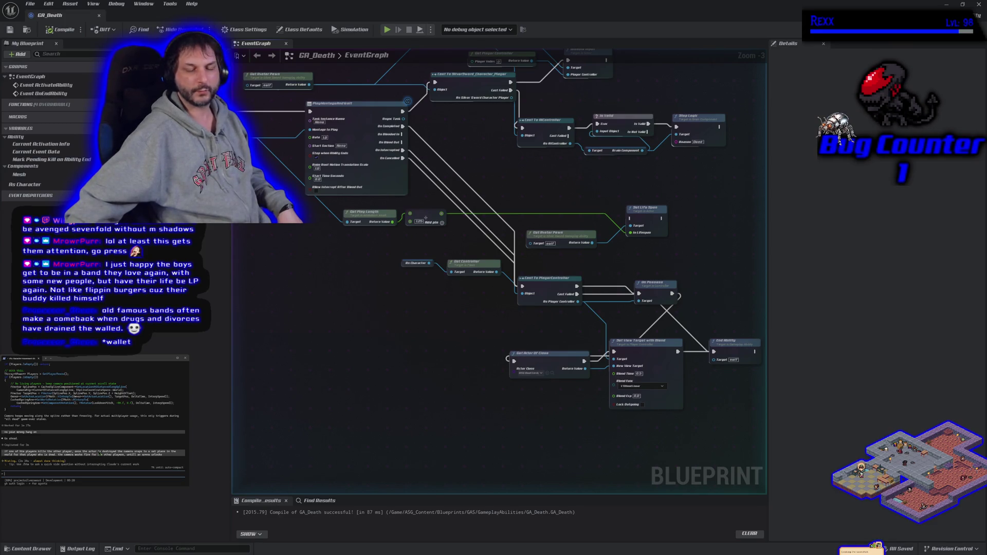
- Delete the Get Controller, Cast To PlayerController, Get Actor Of Class and Set View Target with Blend nodes
mouse_move(445, 379)
left_mouse_down()
mouse_move(323, 392)
mouse_move(389, 398)
left_mouse_up()
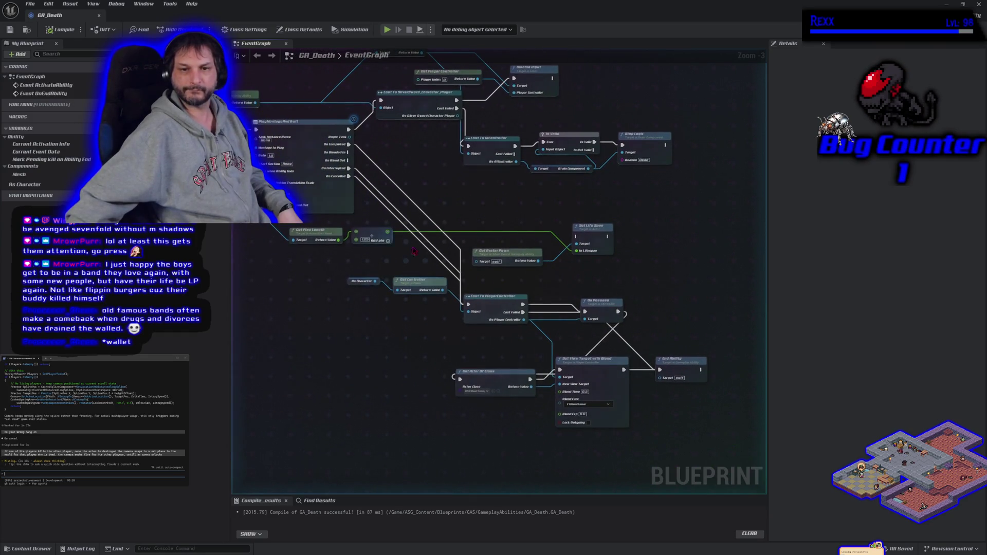
left_click_drag(402, 154, 234, 155)
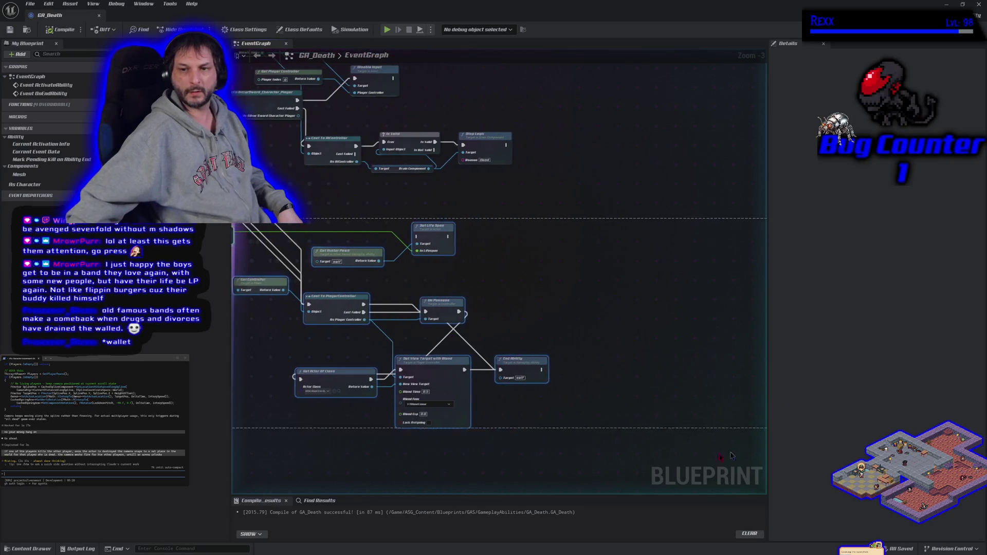
left_click_drag(234, 60, 609, 474)
left_click_drag(333, 449, 491, 449)
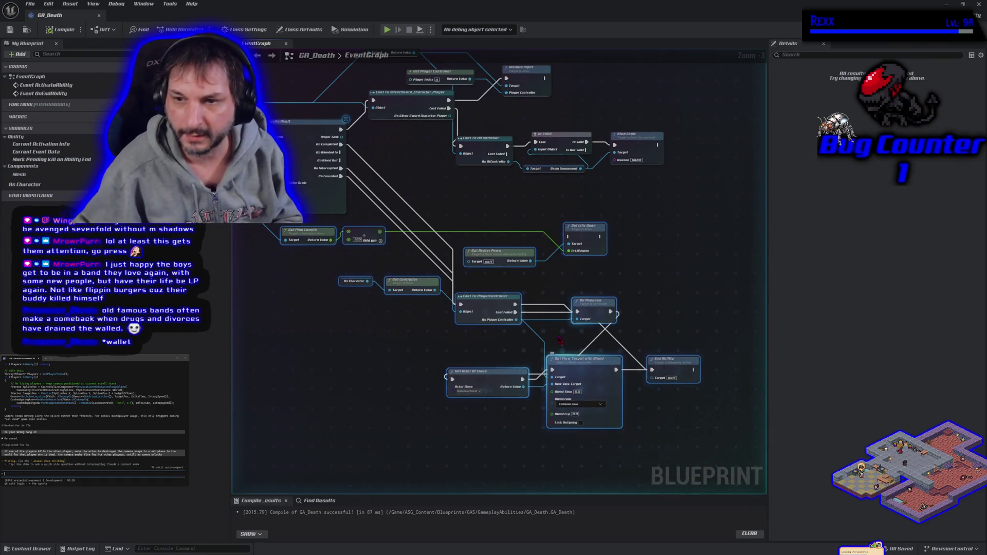
mouse_move(302, 280)
left_mouse_down()
mouse_move(448, 329)
mouse_move(596, 421)
mouse_move(675, 452)
left_mouse_up()
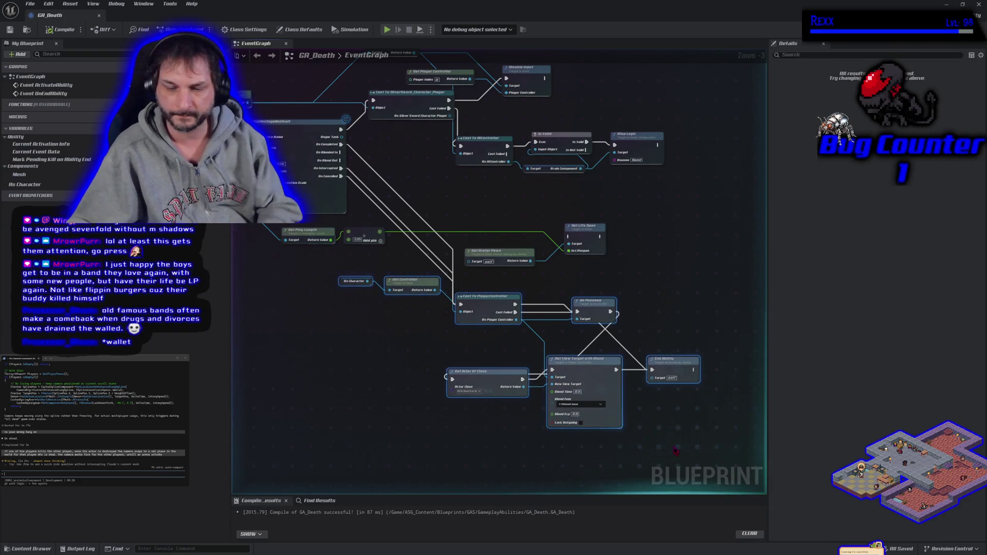
key("Delete")
left_click_drag(380, 318, 474, 364)
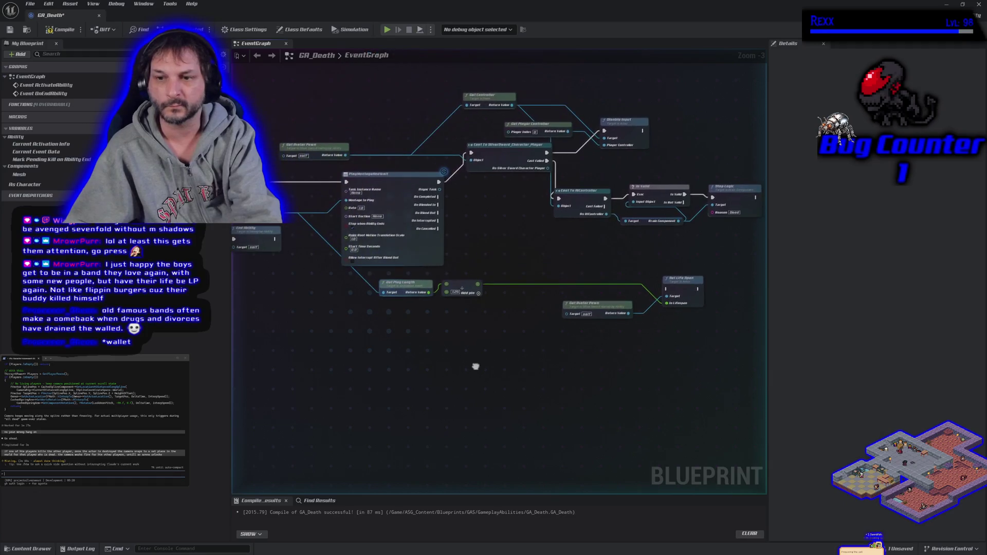
key("ctrl+z")
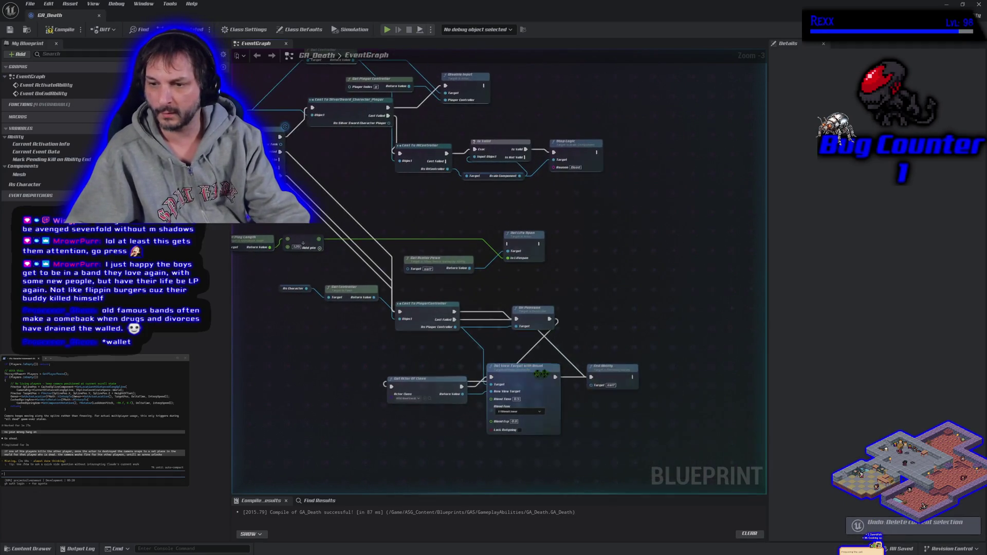
mouse_move(559, 457)
left_mouse_down()
mouse_move(520, 406)
mouse_move(406, 329)
mouse_move(291, 289)
left_mouse_up()
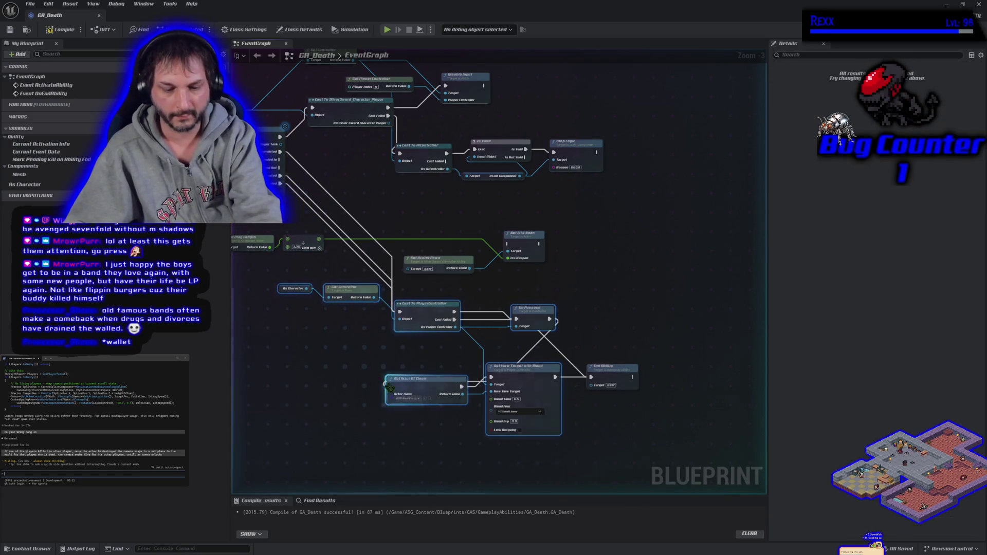
key("Delete")
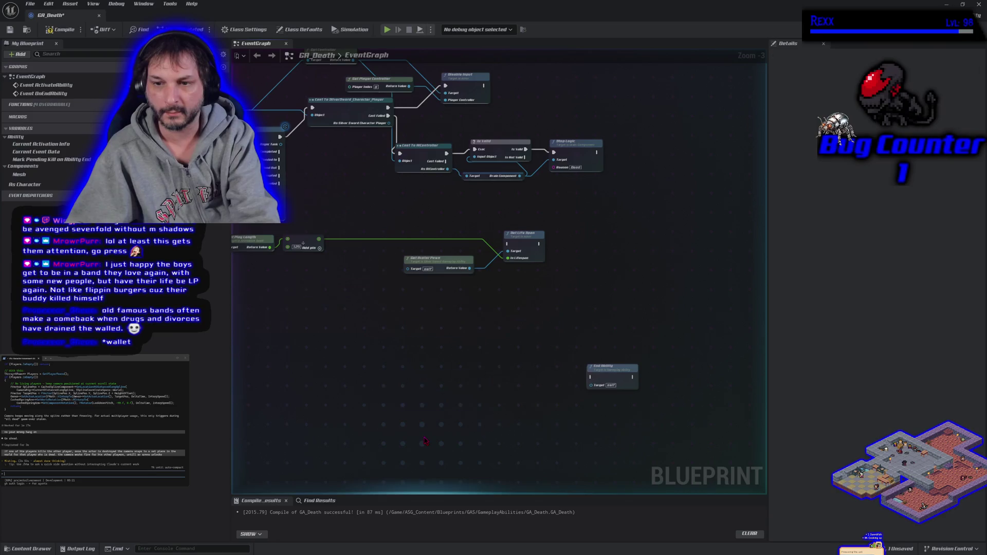
- Place End Ability after PlayMontageAndWait and compile GA_Death successfully
mouse_move(593, 368)
left_mouse_down()
mouse_move(350, 211)
mouse_move(325, 166)
mouse_move(364, 239)
mouse_move(466, 248)
mouse_move(507, 266)
mouse_move(476, 275)
mouse_move(507, 267)
left_mouse_up()
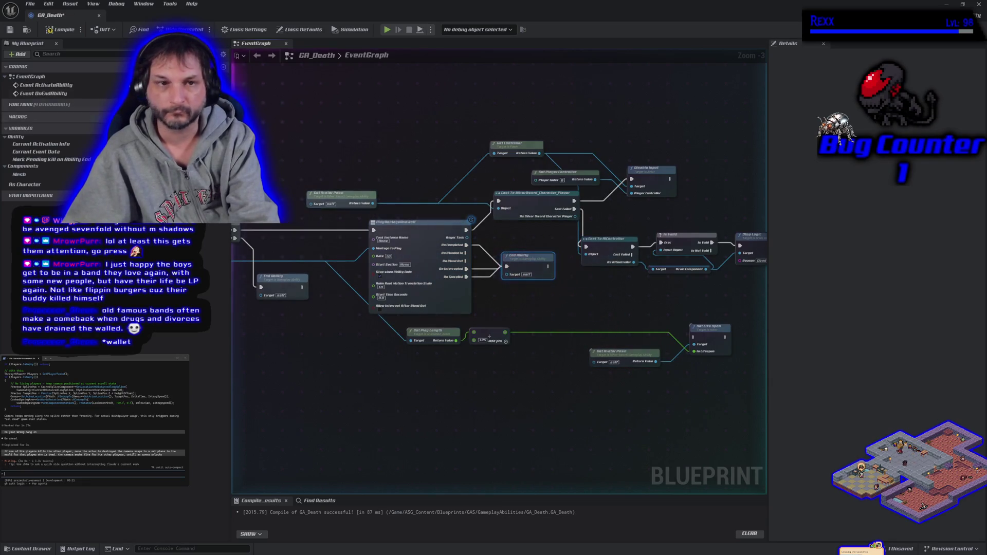
left_click(56, 31)
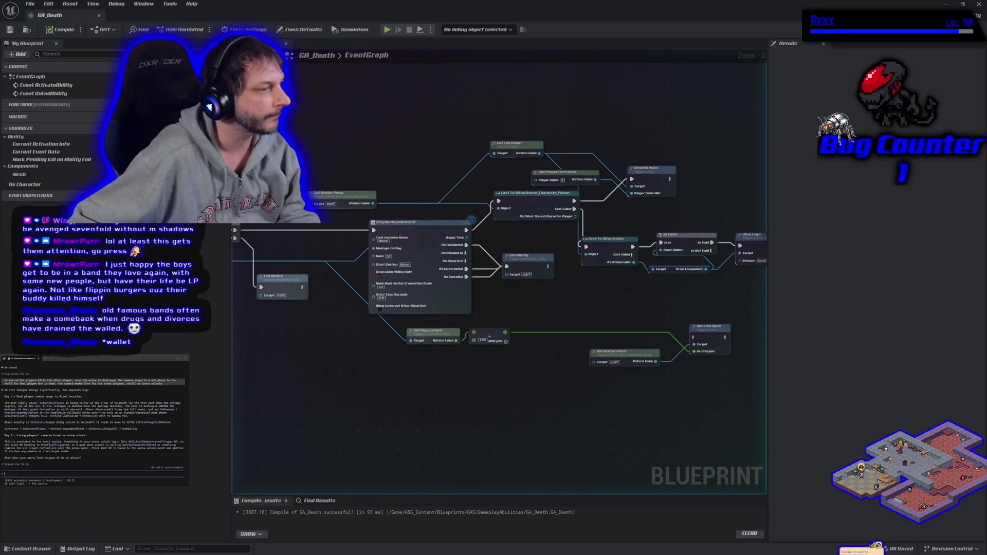
type("i didnt even hav")
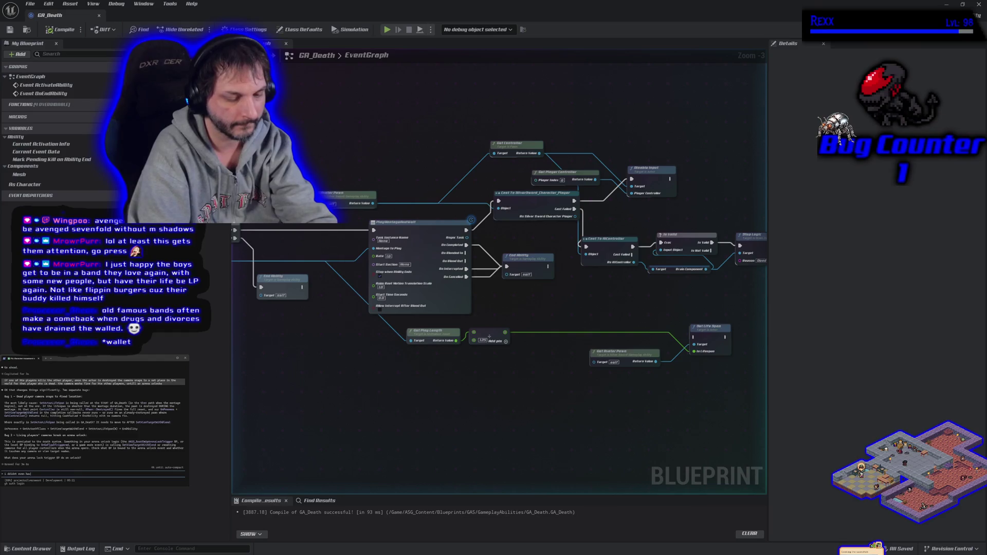
type("e set lifespan hooked up soooooo broke")
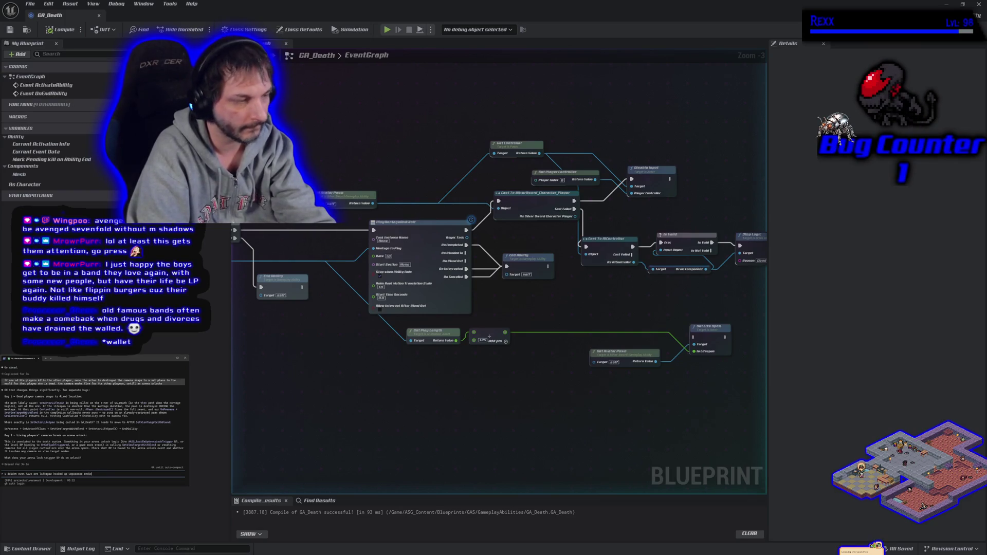
type("set t")
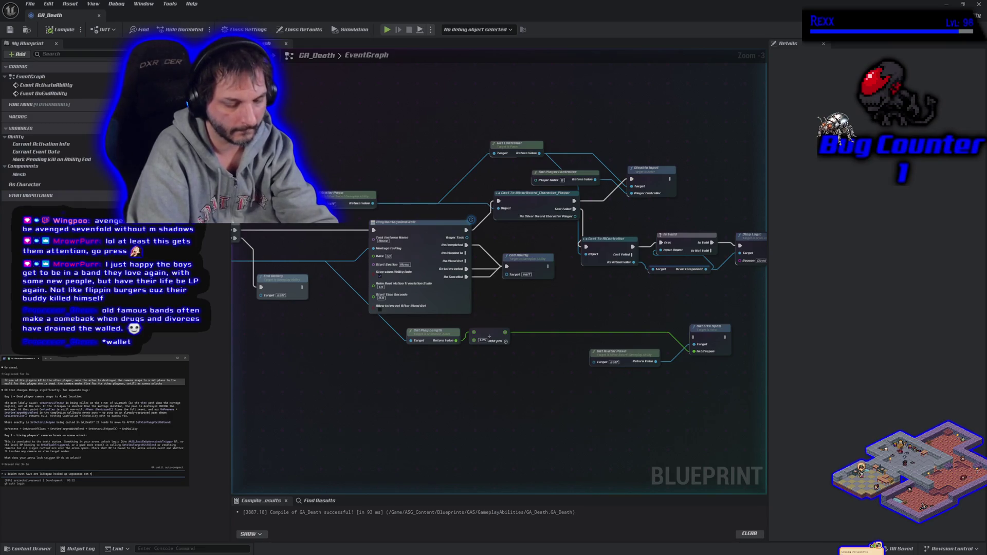
type("he camera to that spot too")
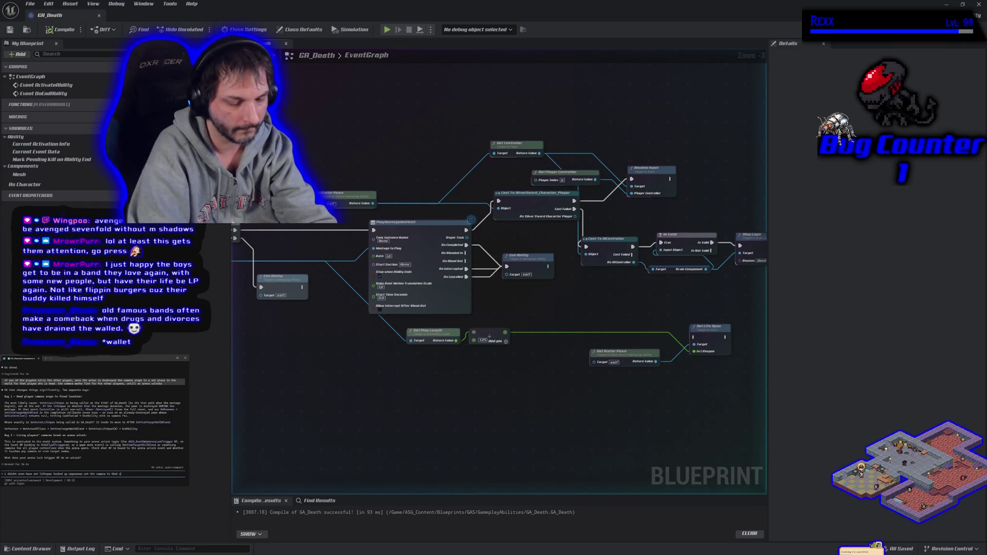
key("Return")
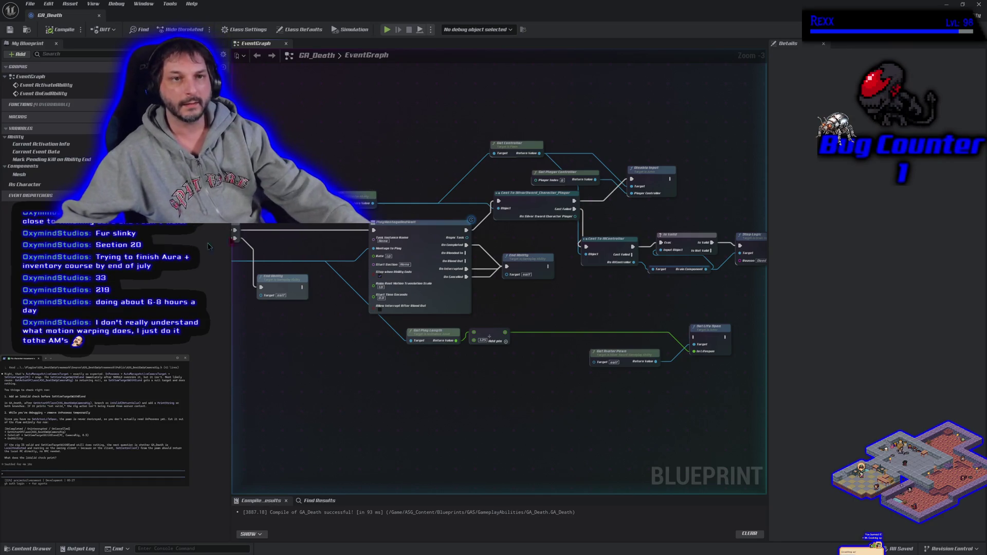
left_click_drag(134, 21, 409, 25)
- Play BeatEmUpLevel in the editor, then stop the play session
left_click(69, 14)
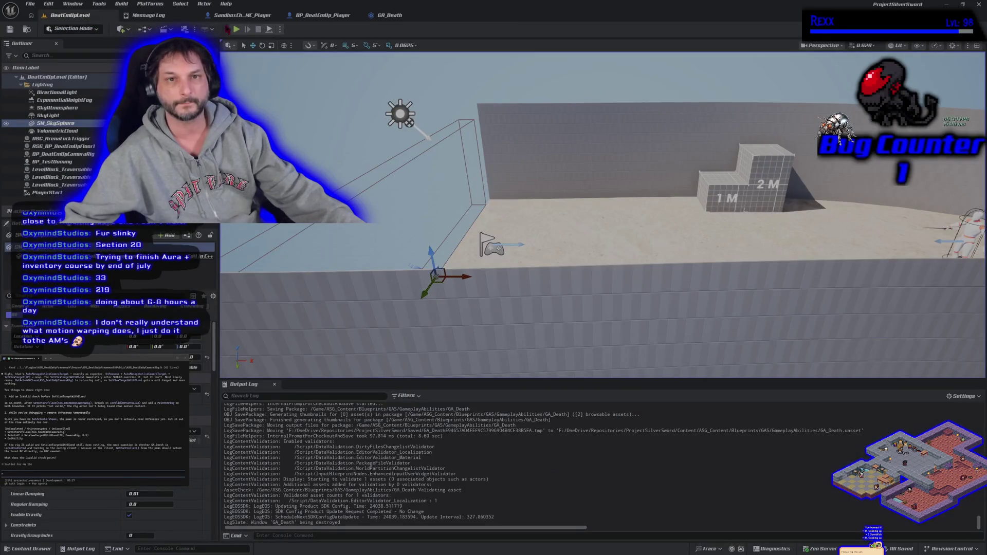
left_click(236, 29)
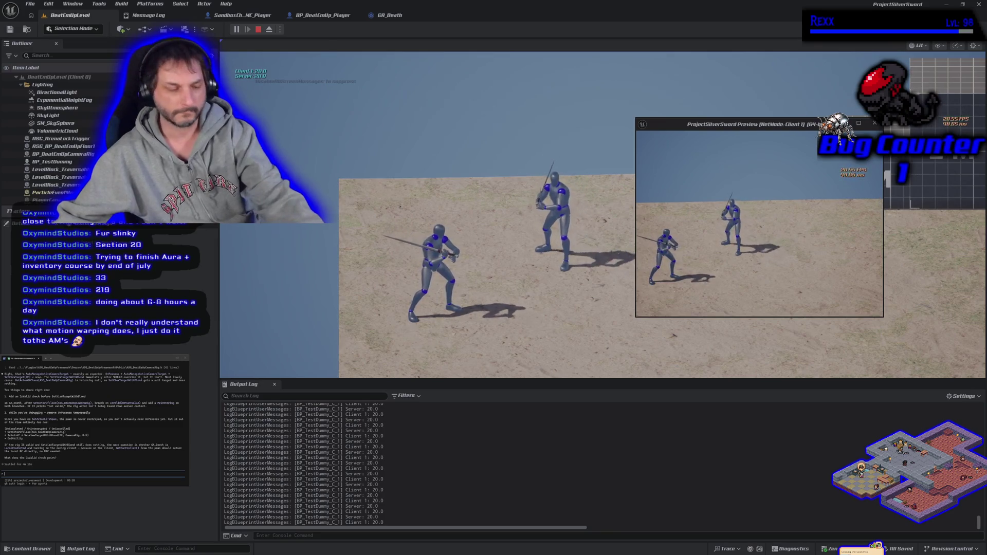
key("Escape")
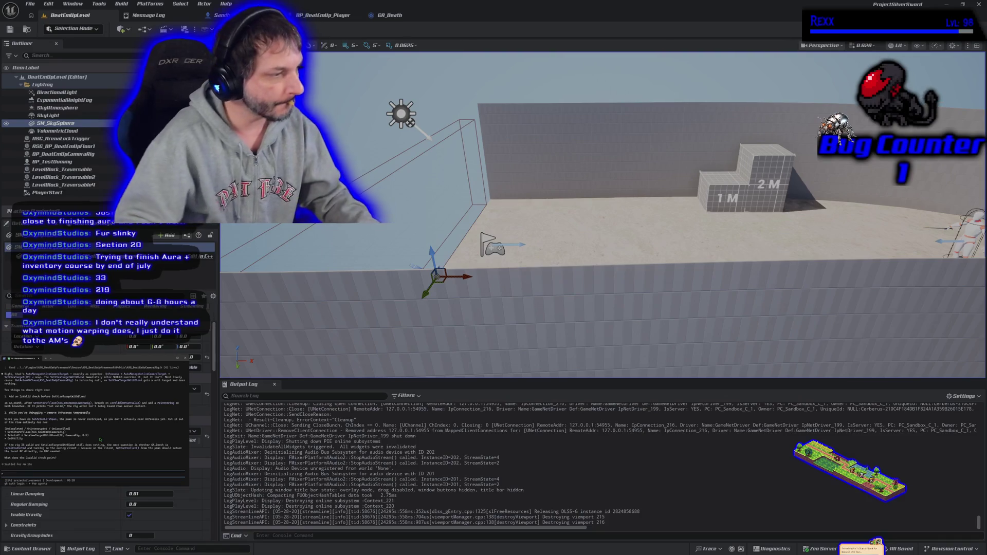
- Type a question asking whether there is only one camera in the level
type("there i")
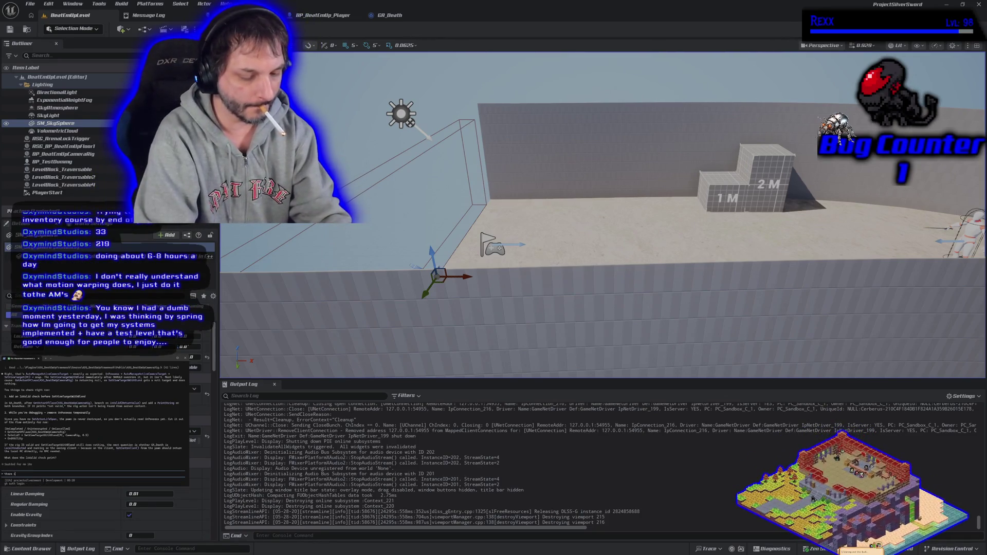
type("s only dn")
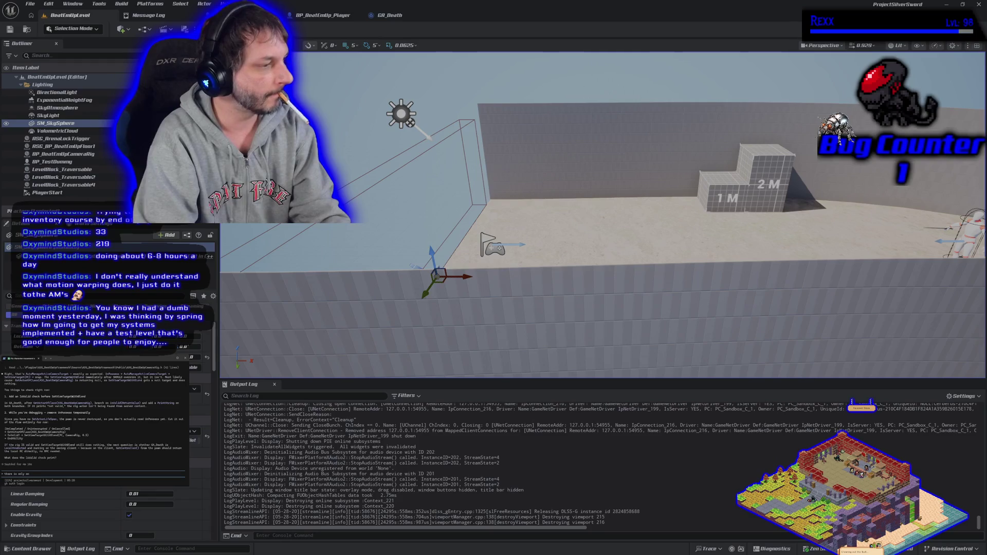
type("e camera d")
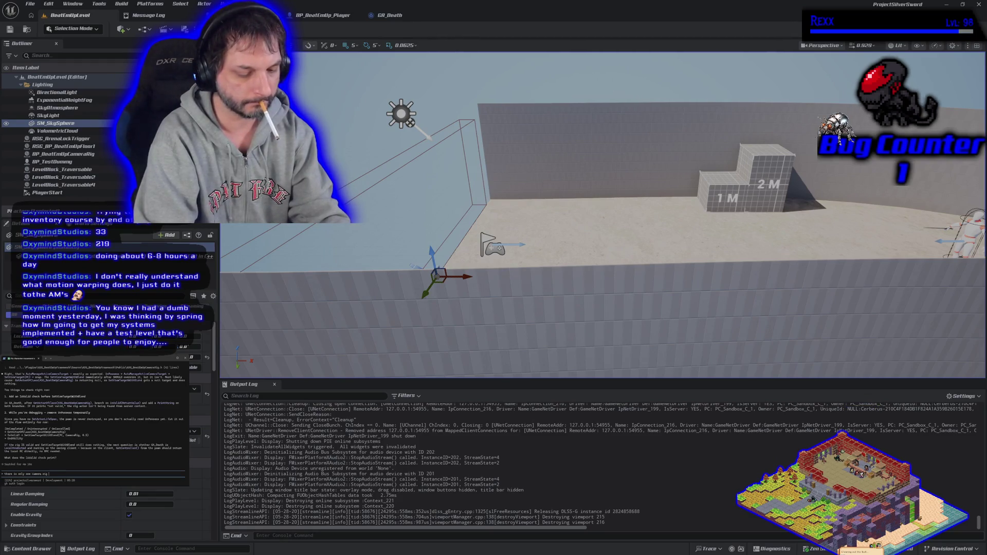
type("e level tho")
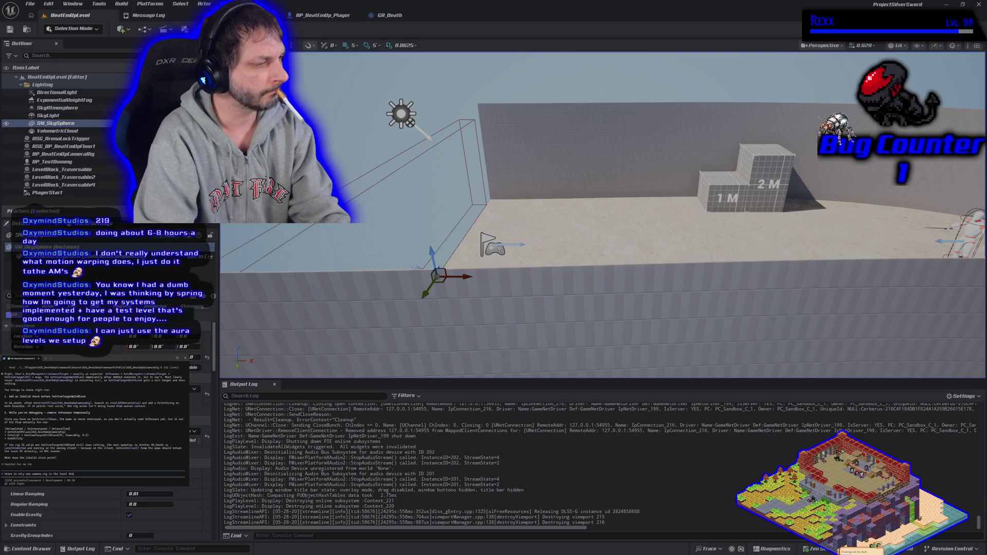
type("ugh? so your just s")
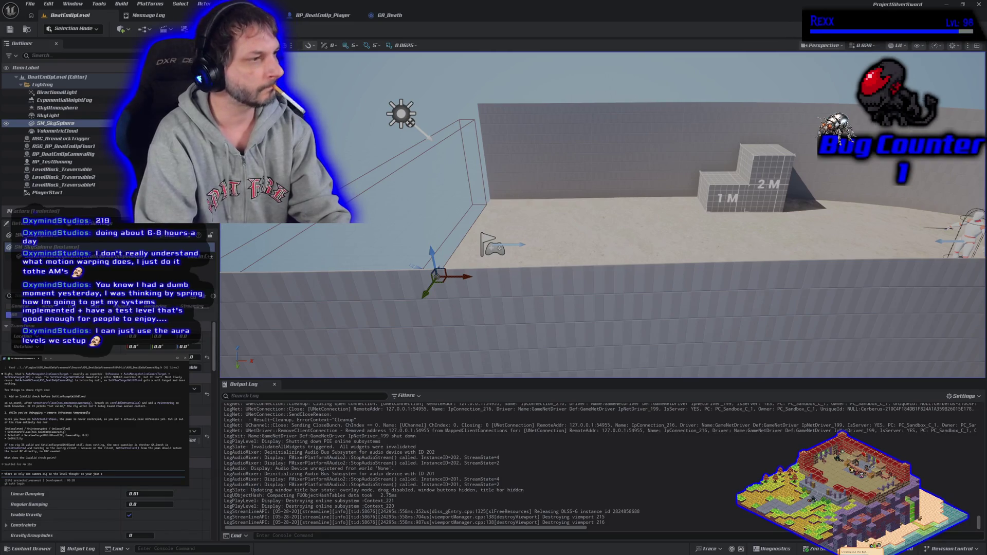
type("dd")
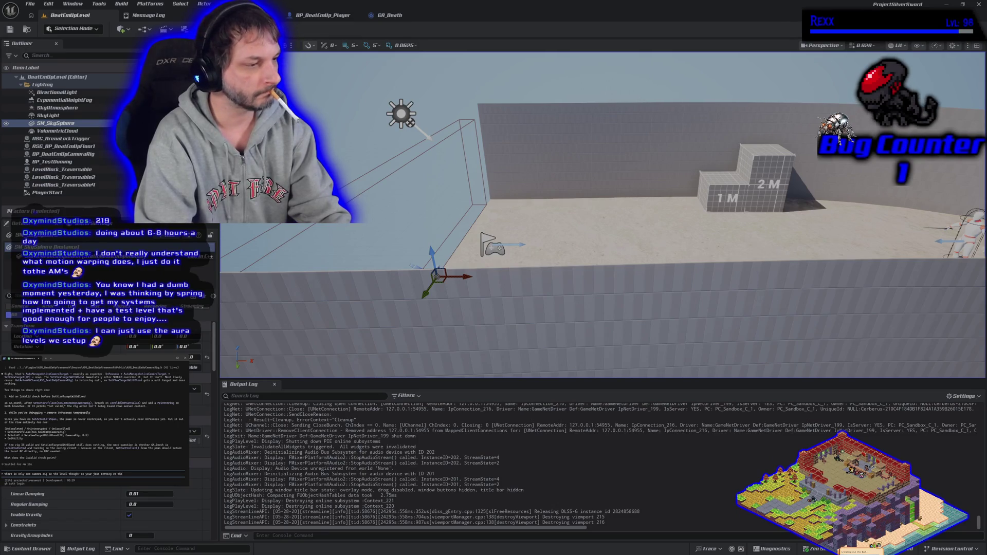
type("the")
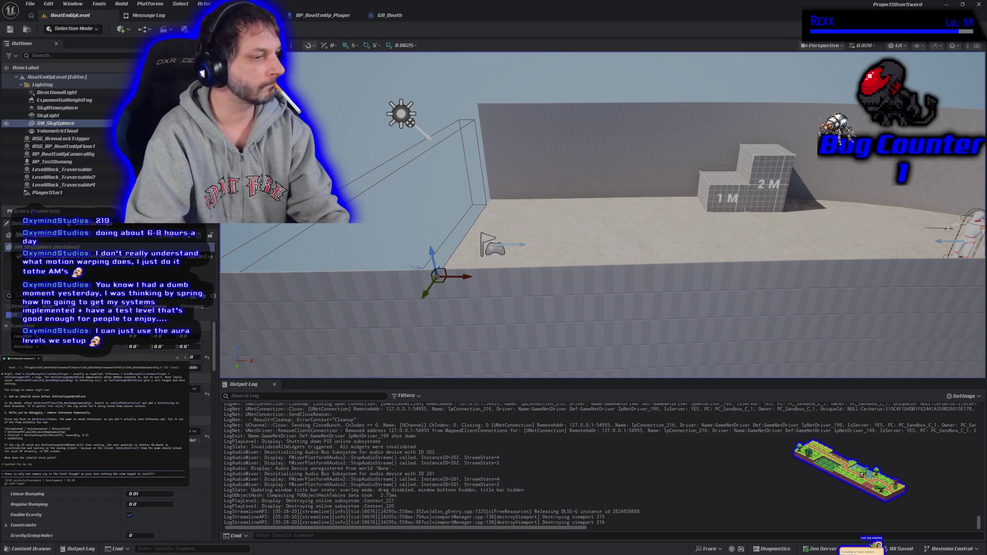
- Submit the one-camera question to the assistant and wait for its answer
key("Return")
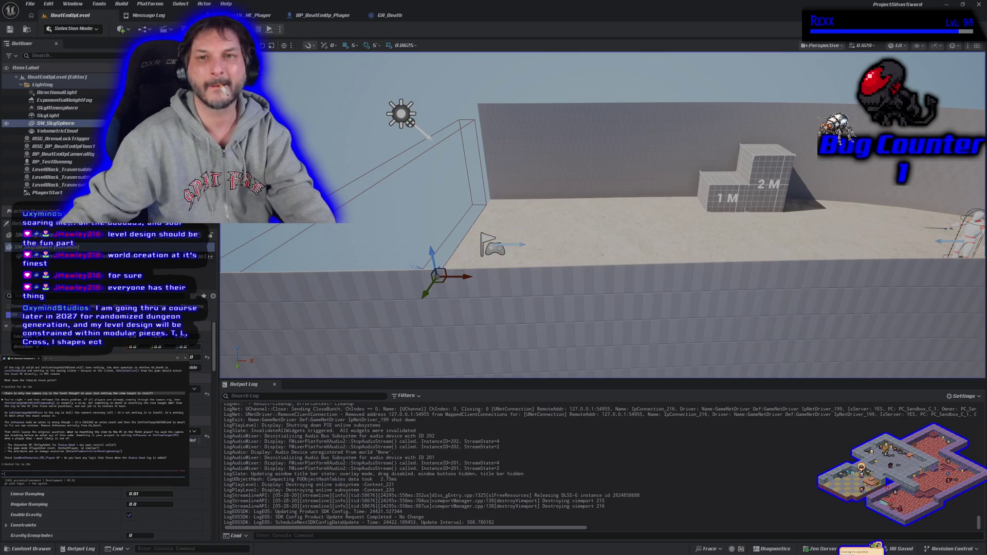
- Playtest BeatEmUpLevel in a play-in-editor session, then stop it
left_click(386, 15)
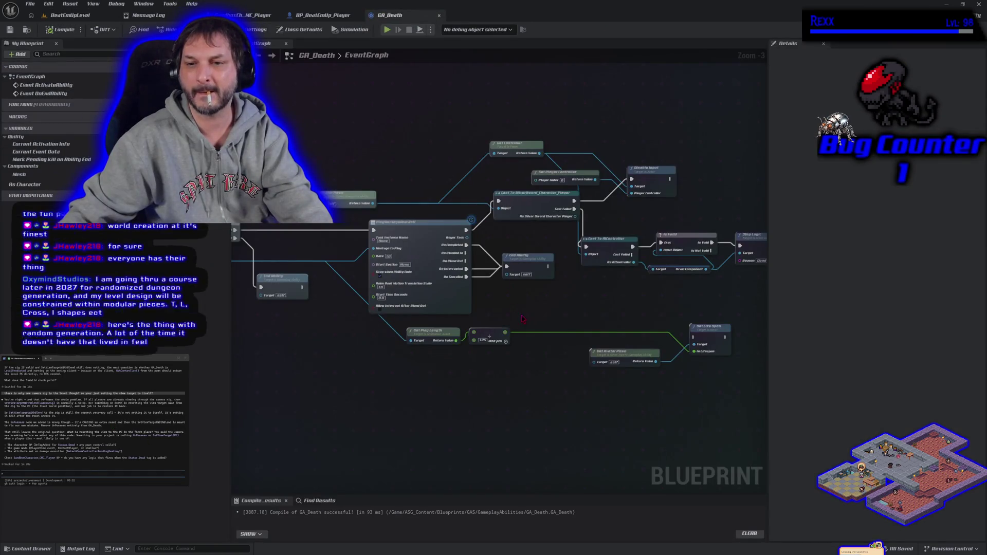
left_click(93, 17)
key("alt+p")
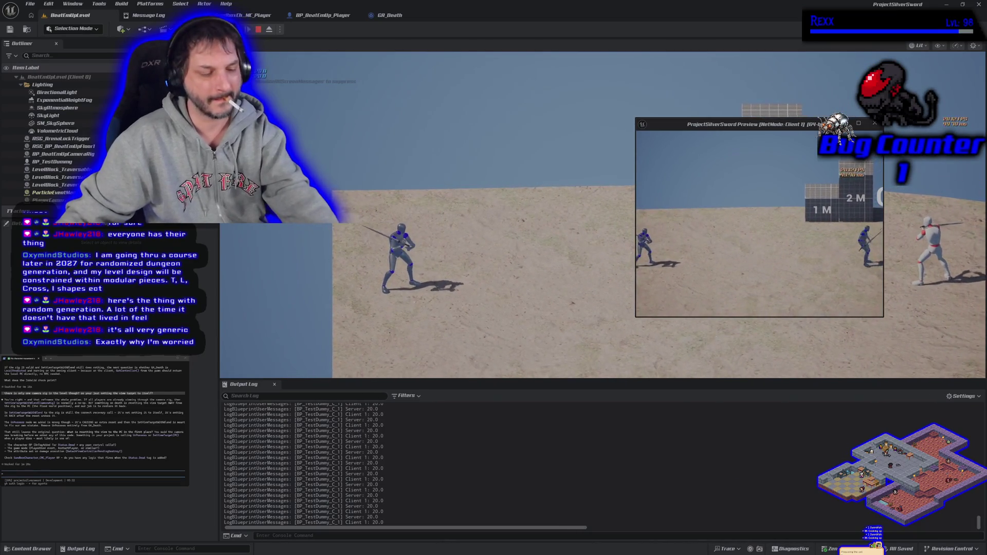
key("Escape")
- Reopen GA_Death and frame its whole event graph node network
left_click(393, 17)
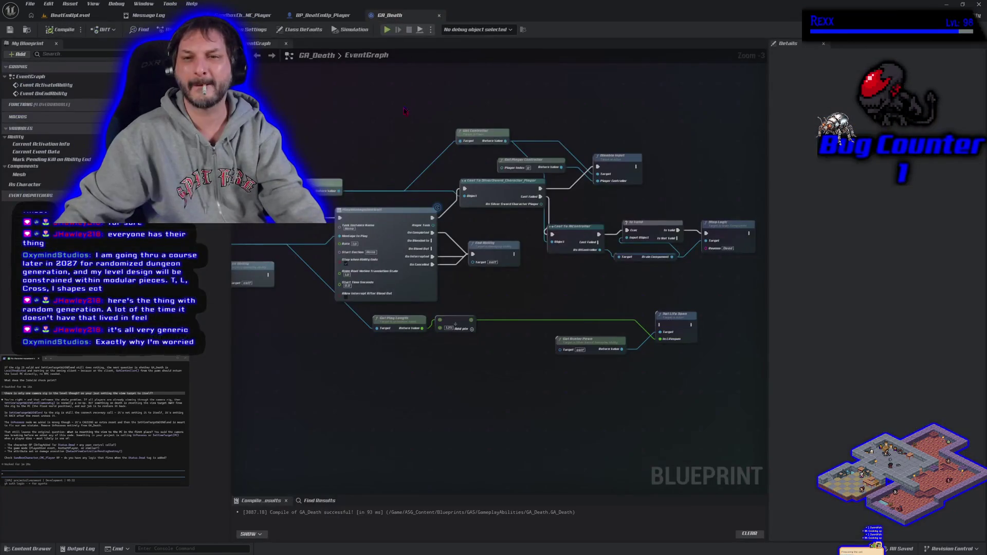
scroll(429, 322, "down", 7)
left_click_drag(429, 321, 443, 306)
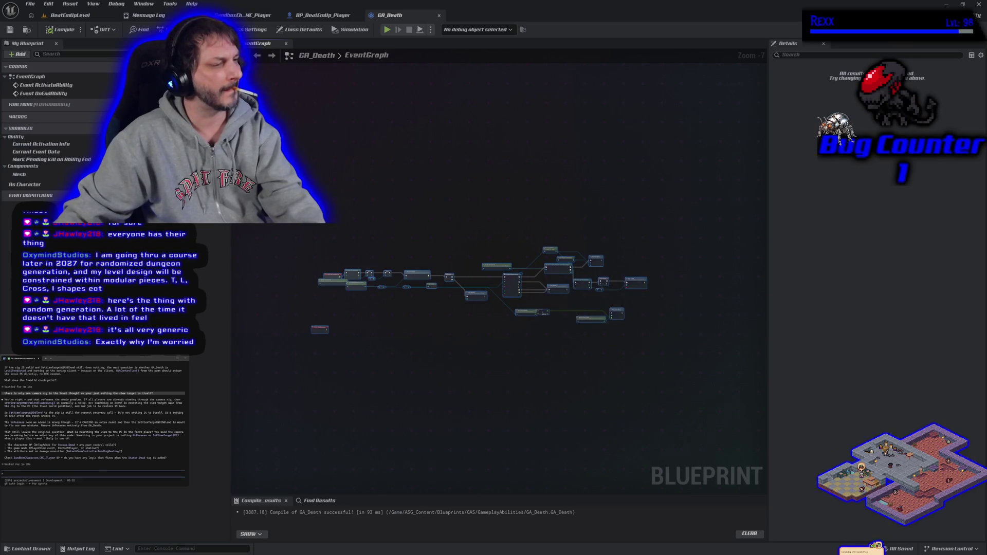
key("ctrl+v")
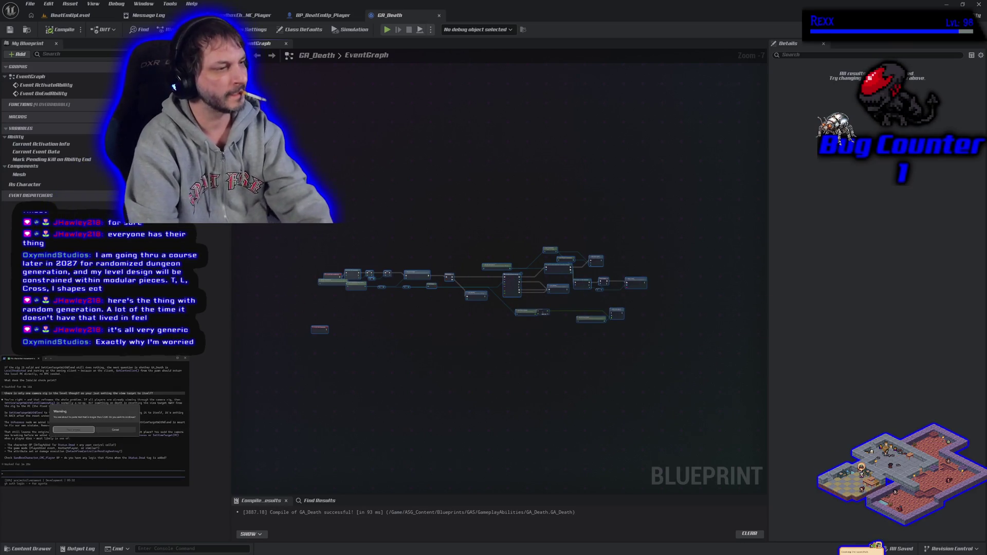
key("Return")
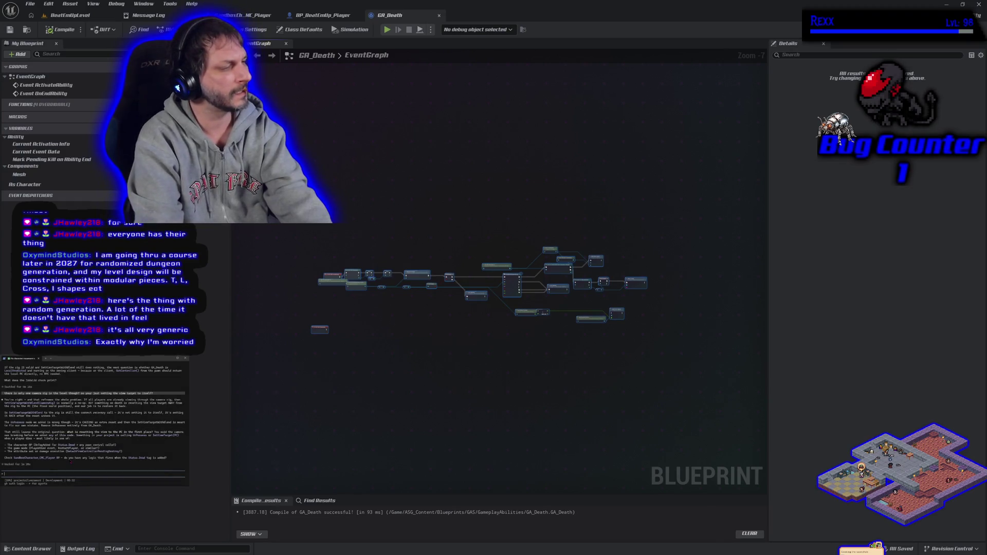
type("like this it works")
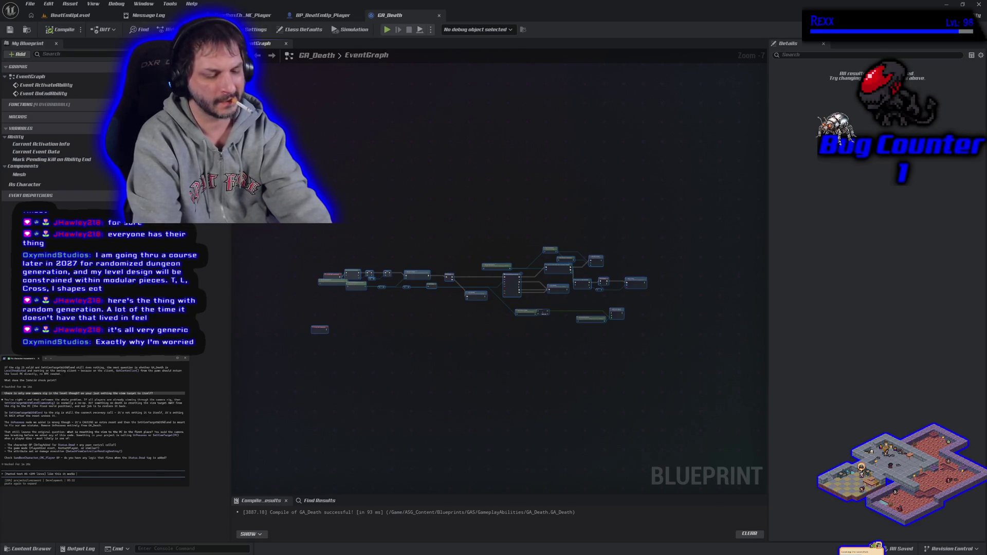
type("the po")
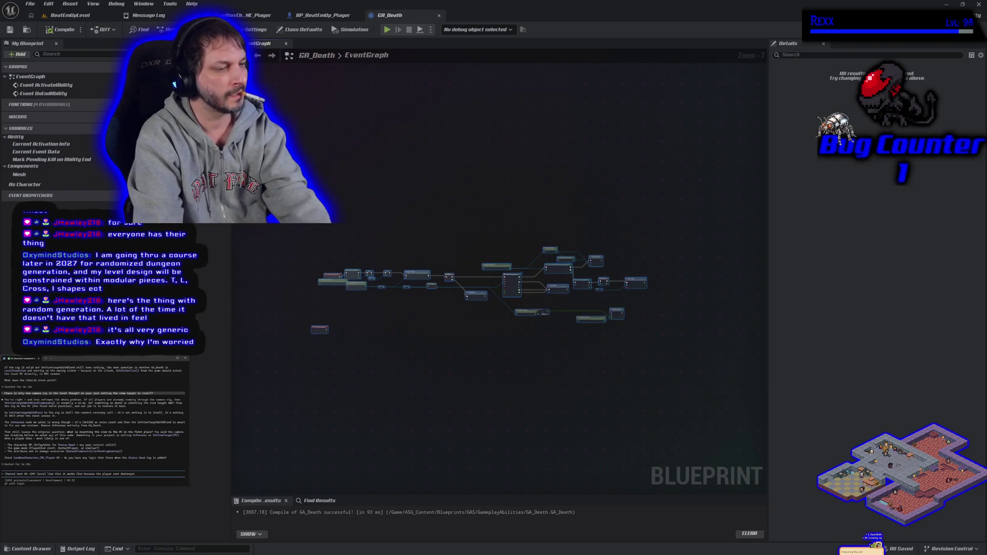
type("eath")
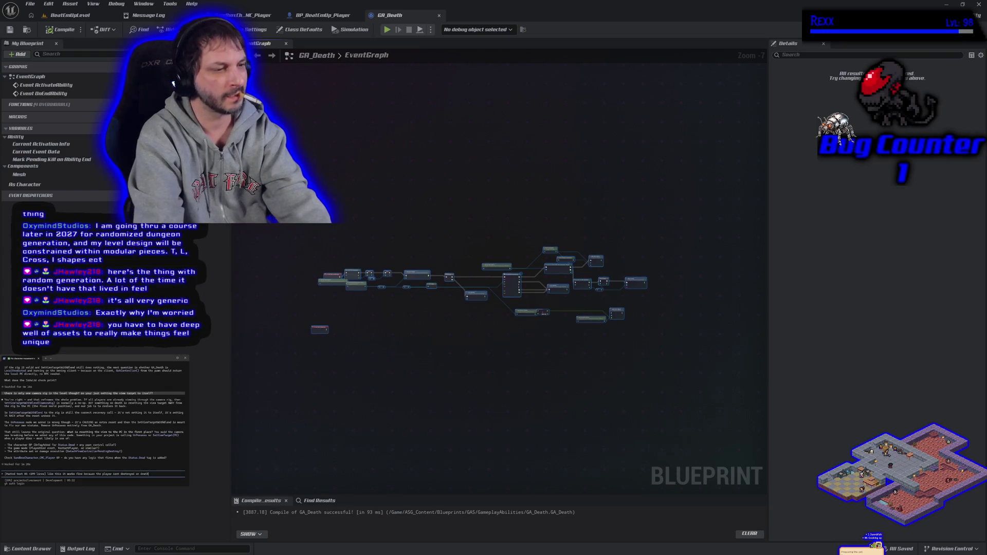
key("Return")
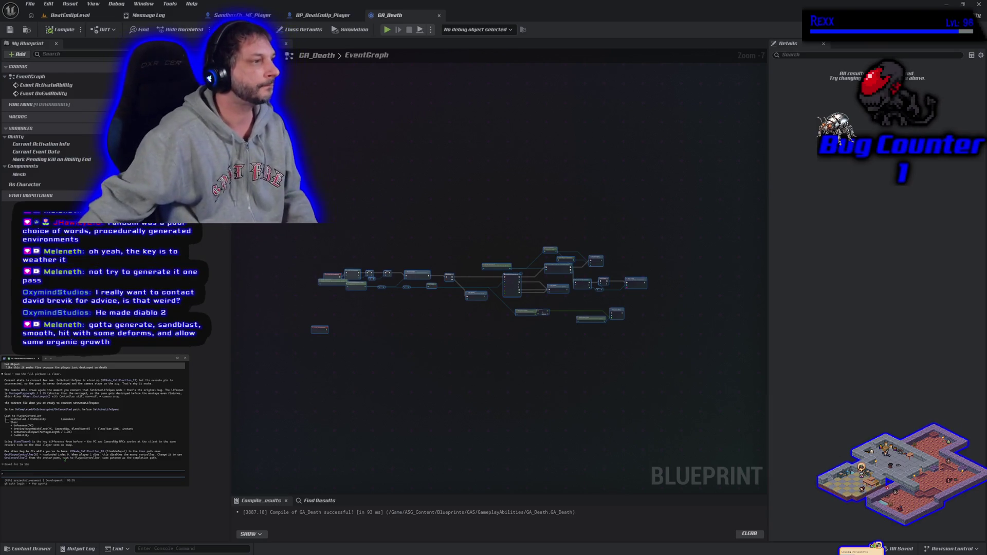
scroll(130, 434, "up", 1)
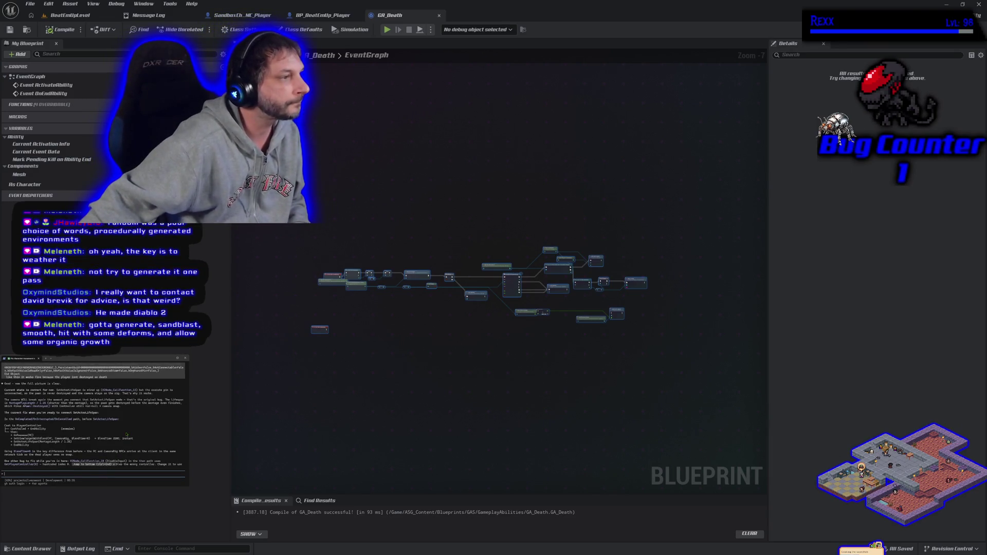
scroll(127, 435, "down", 1)
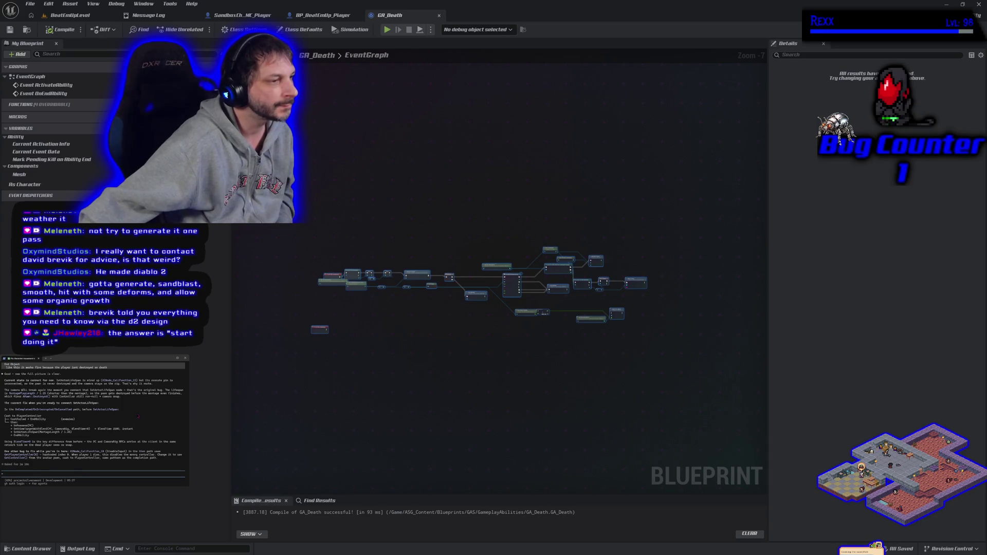
scroll(562, 318, "up", 5)
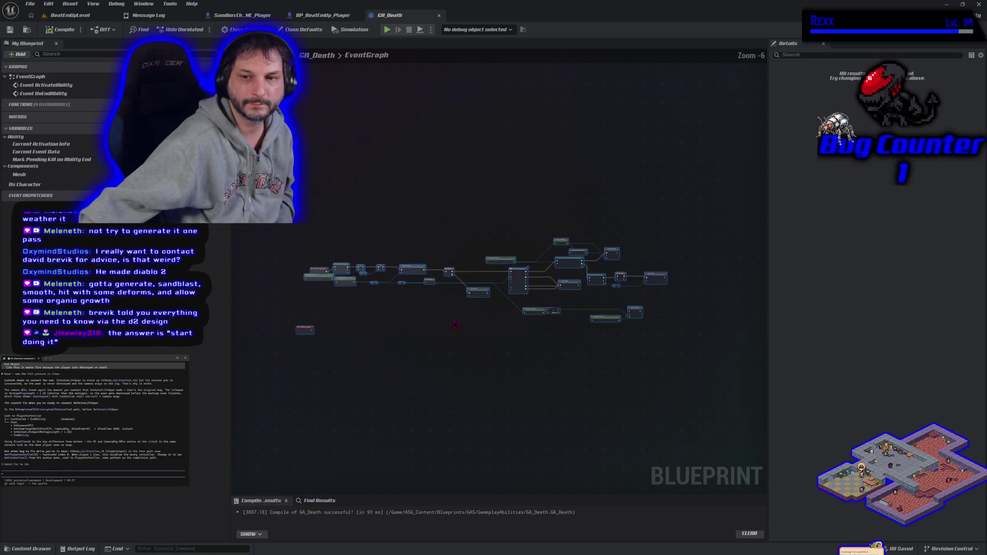
- Reposition End Ability and duplicate the Get Avatar Pawn node
left_click_drag(562, 317, 423, 399)
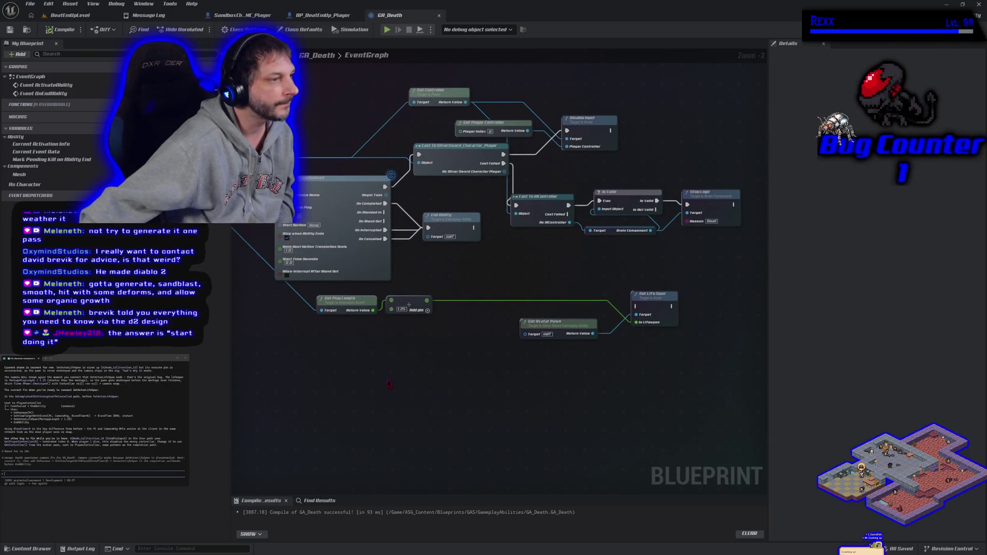
mouse_move(410, 332)
left_mouse_down()
mouse_move(769, 346)
mouse_move(399, 357)
mouse_move(421, 354)
left_mouse_up()
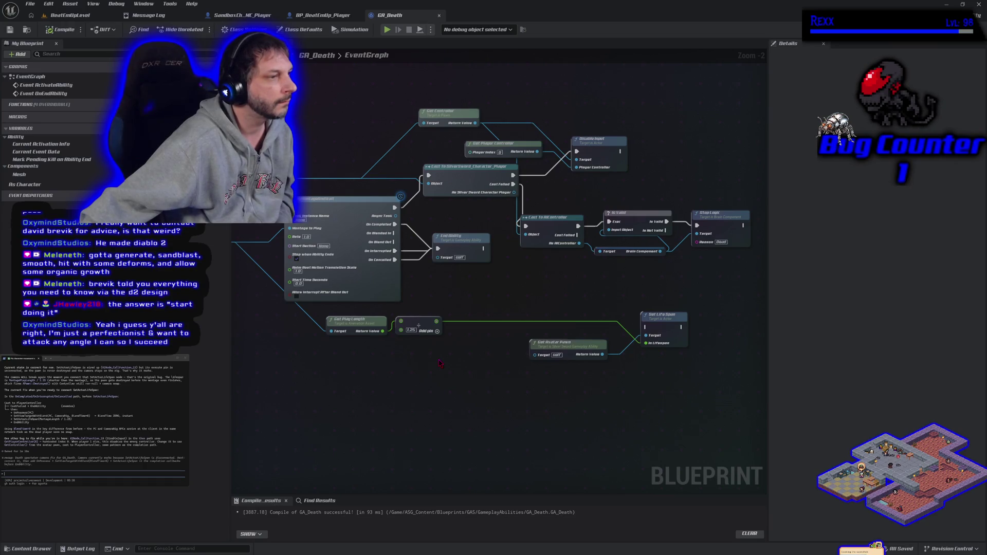
left_click_drag(462, 289, 380, 267)
left_click_drag(378, 217, 469, 254)
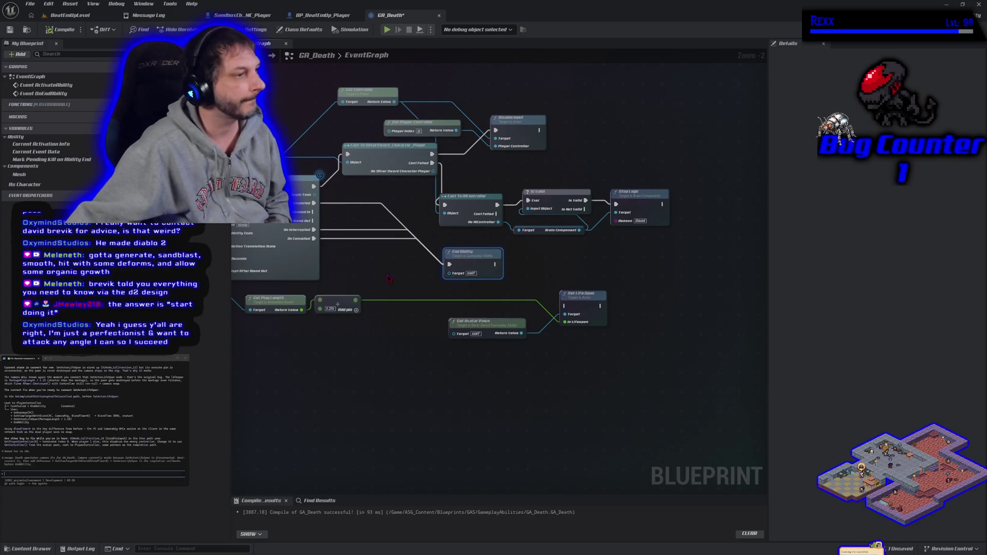
left_click_drag(390, 279, 462, 266)
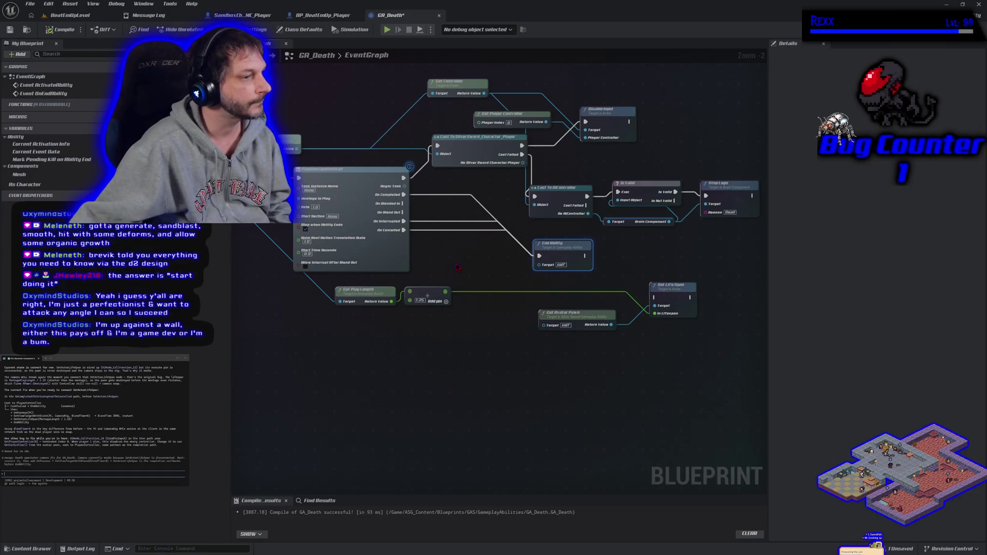
left_click_drag(456, 267, 521, 275)
left_click(333, 158)
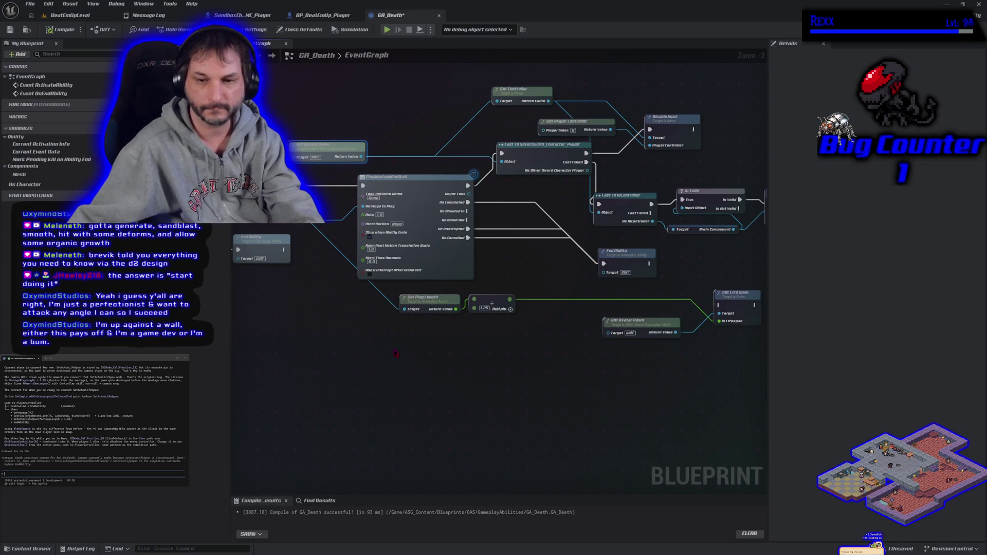
key("ctrl+c")
key("ctrl+v")
- Add Get Controller from the pawn copy and cast it to PlayerController
left_click_drag(462, 360, 483, 363)
type("get pawn")
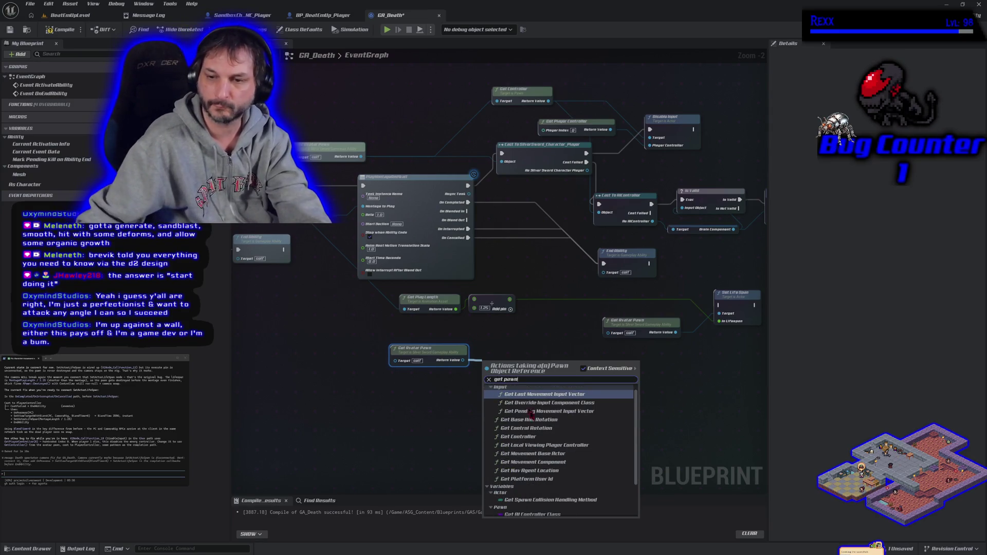
scroll(543, 433, "down", 3)
scroll(540, 434, "up", 3)
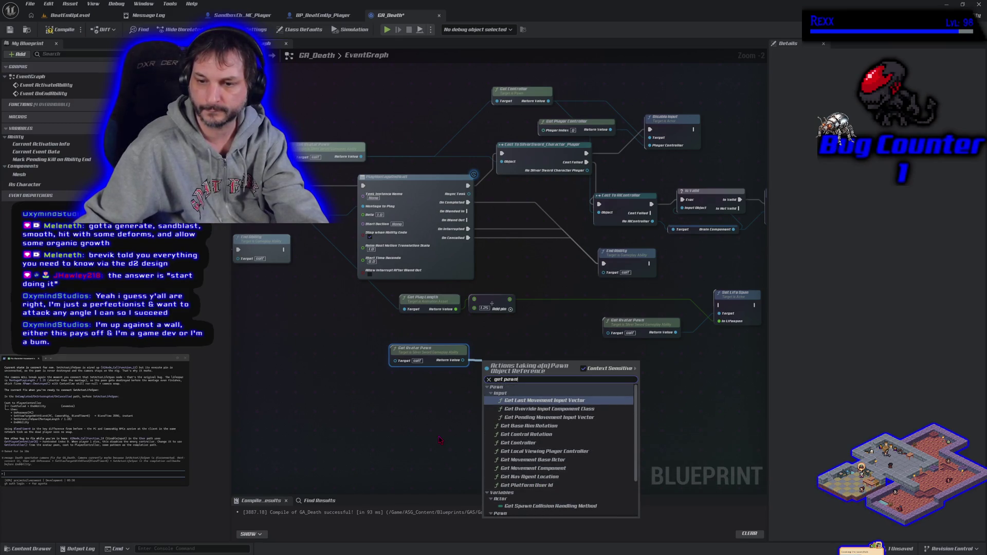
left_click(519, 443)
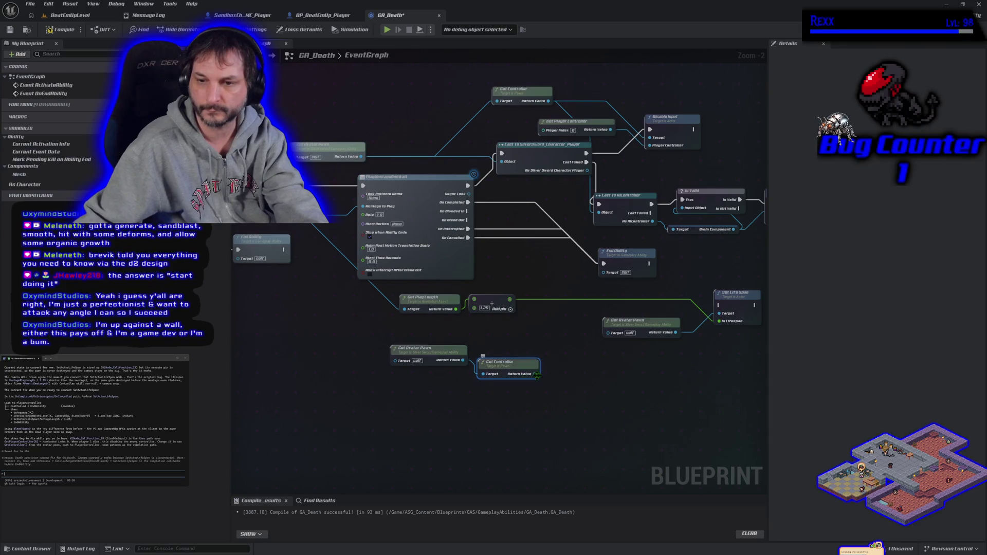
left_click_drag(535, 376, 548, 378)
type("ca")
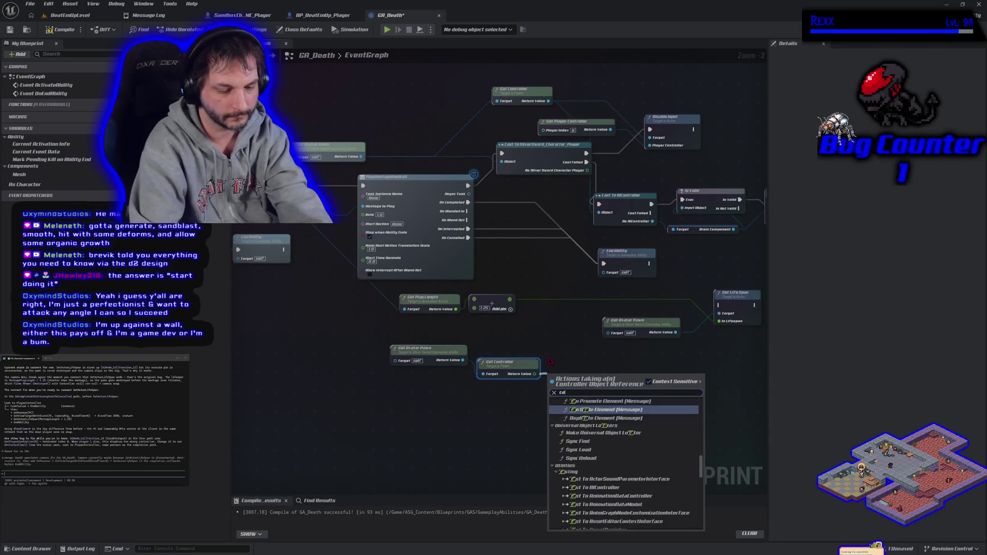
type("st to player control")
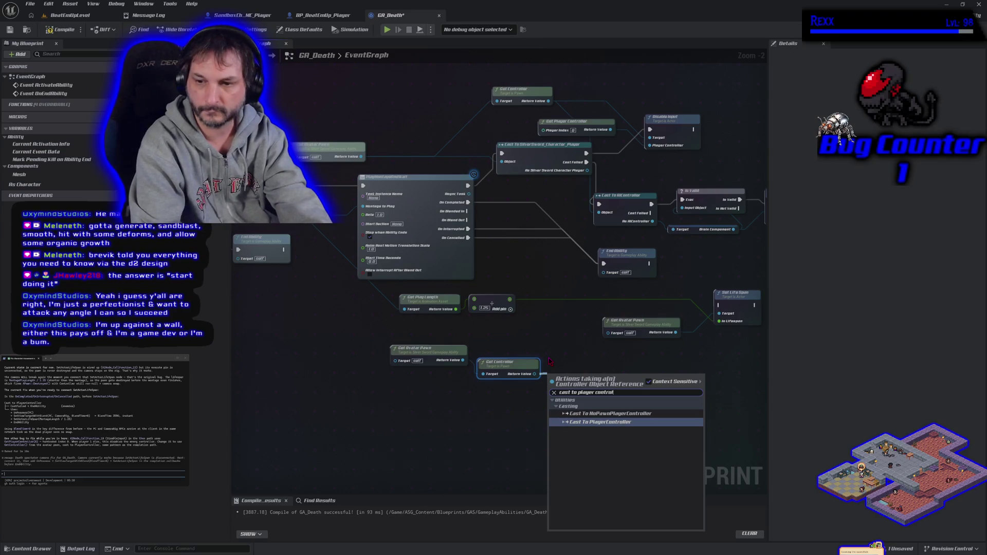
key("Return")
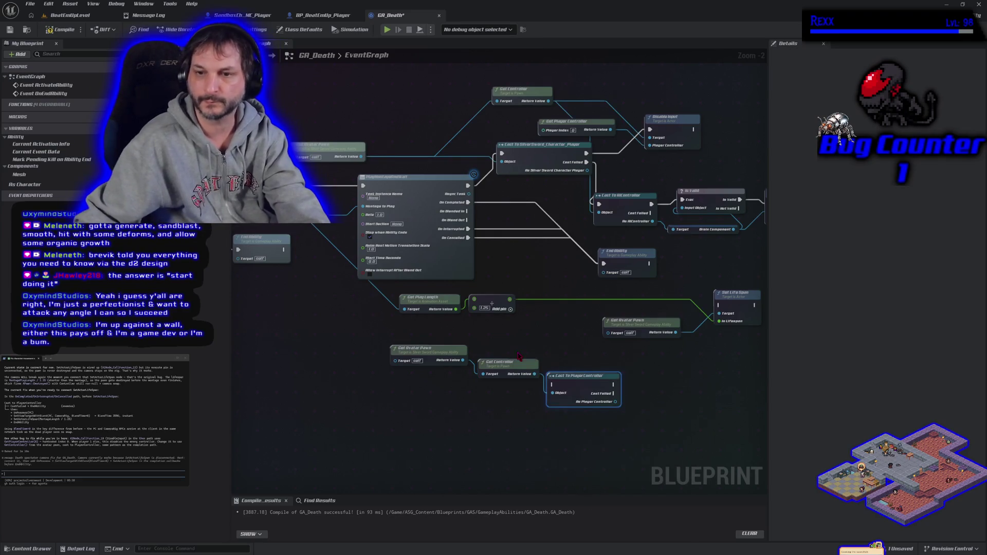
- Rewire End Ability to run after the cast, including on Cast Failed
left_click(602, 268, "ctrl")
left_click_drag(602, 268, 543, 394)
left_click(574, 278)
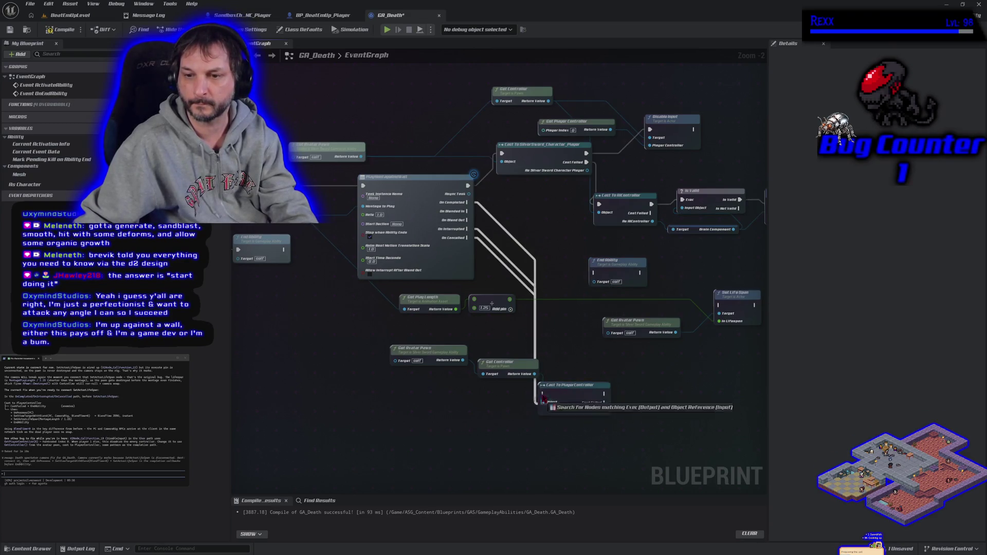
mouse_move(617, 267)
left_mouse_down()
mouse_move(717, 432)
mouse_move(721, 377)
mouse_move(546, 322)
mouse_move(612, 327)
left_mouse_up()
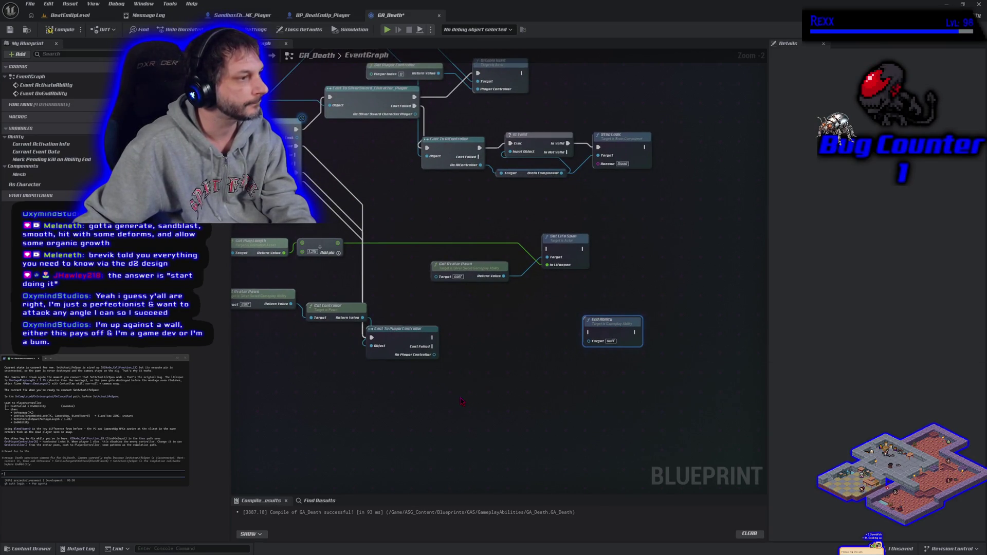
left_click_drag(625, 332, 523, 392)
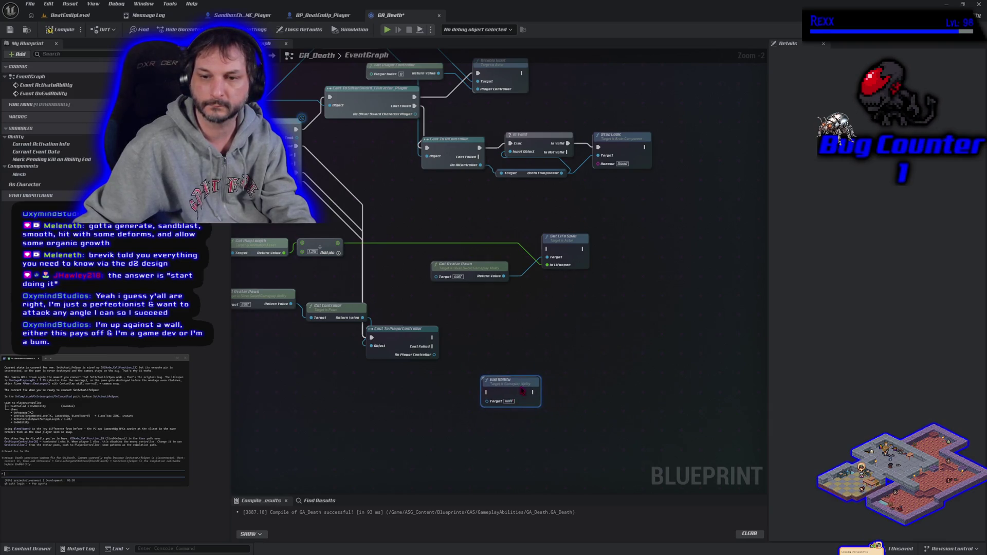
left_click_drag(433, 346, 487, 392)
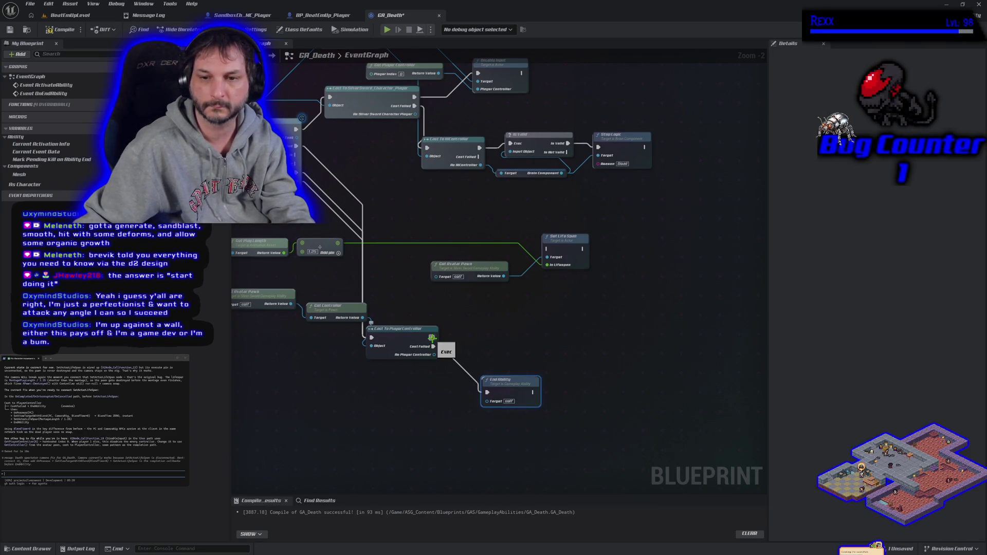
left_click_drag(435, 355, 477, 343)
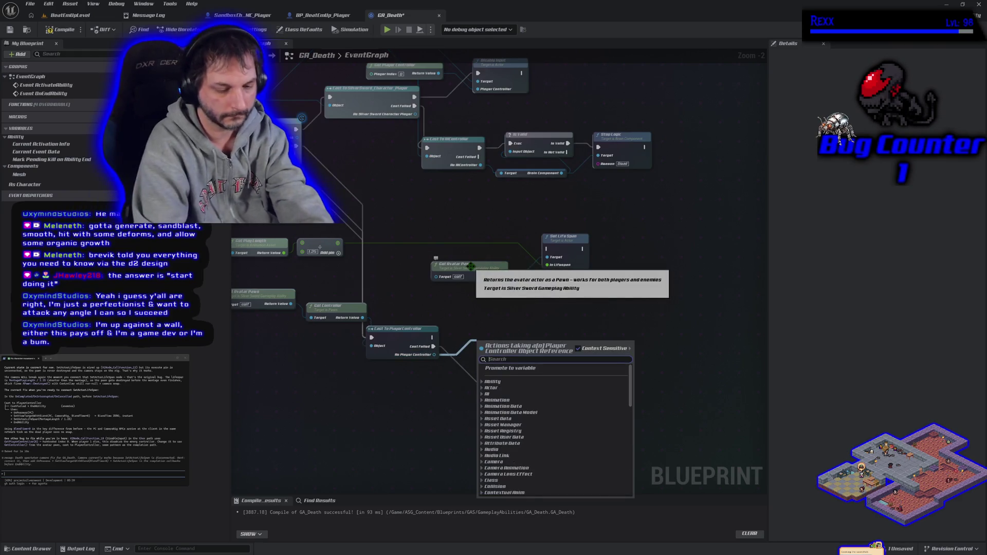
- Add Un Possess and Set View Target with Blend nodes off the cast's player controller
type("unpossess")
key("Return")
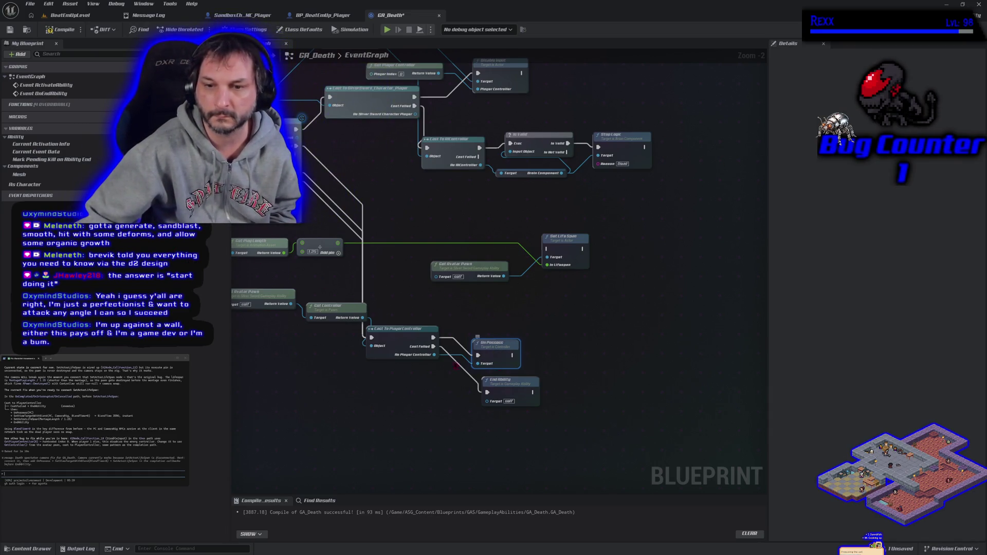
left_click_drag(435, 355, 522, 376)
left_click_drag(535, 367, 536, 367)
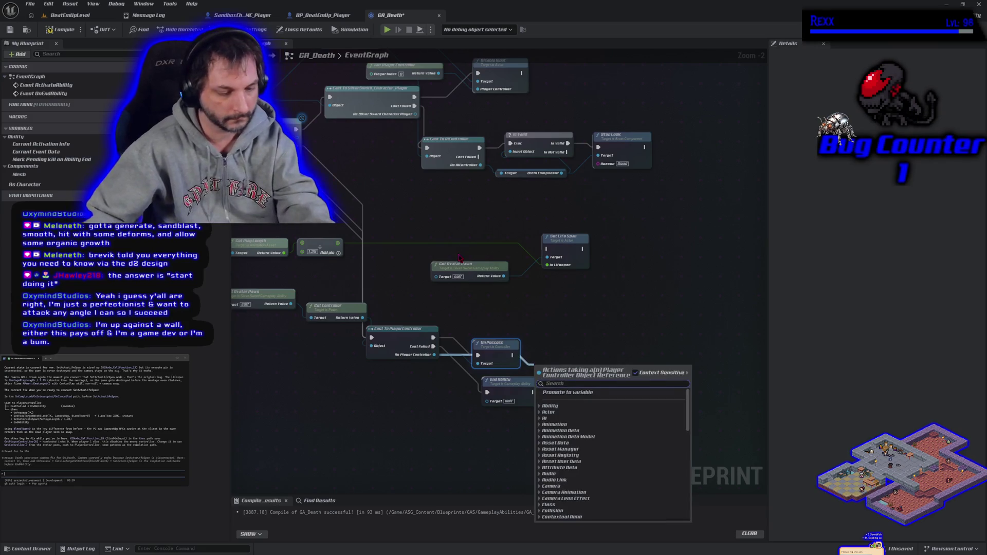
type("set view")
left_click(582, 425)
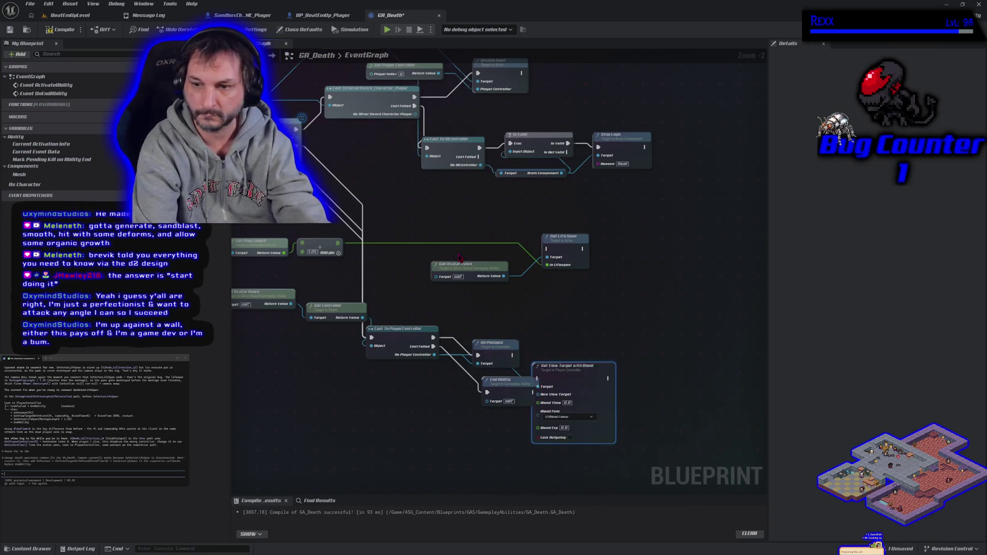
- Chain Set View Target with Blend after Un Possess and show its advanced inputs
left_click_drag(569, 414, 610, 390)
left_click_drag(513, 356, 579, 356)
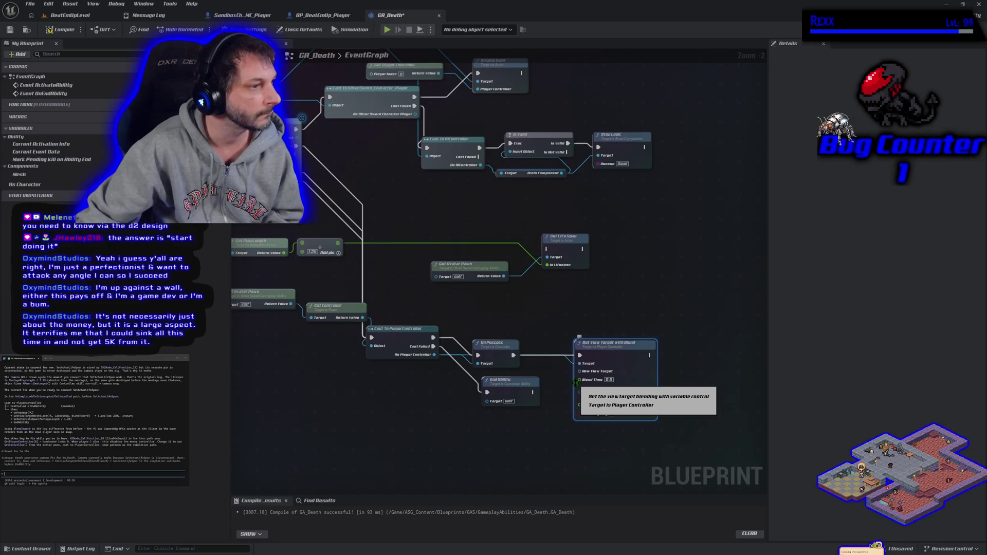
left_click(615, 415)
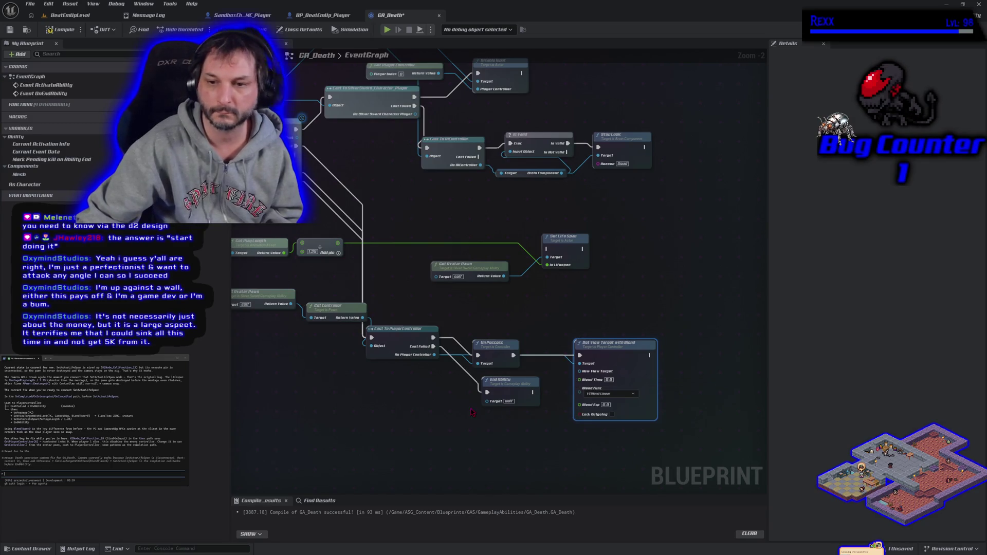
right_click(443, 435)
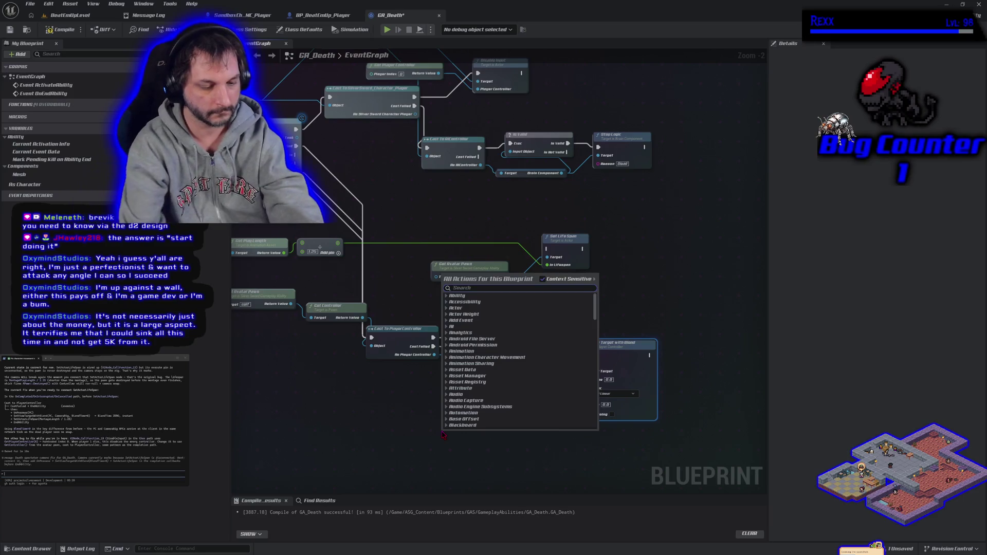
type("get")
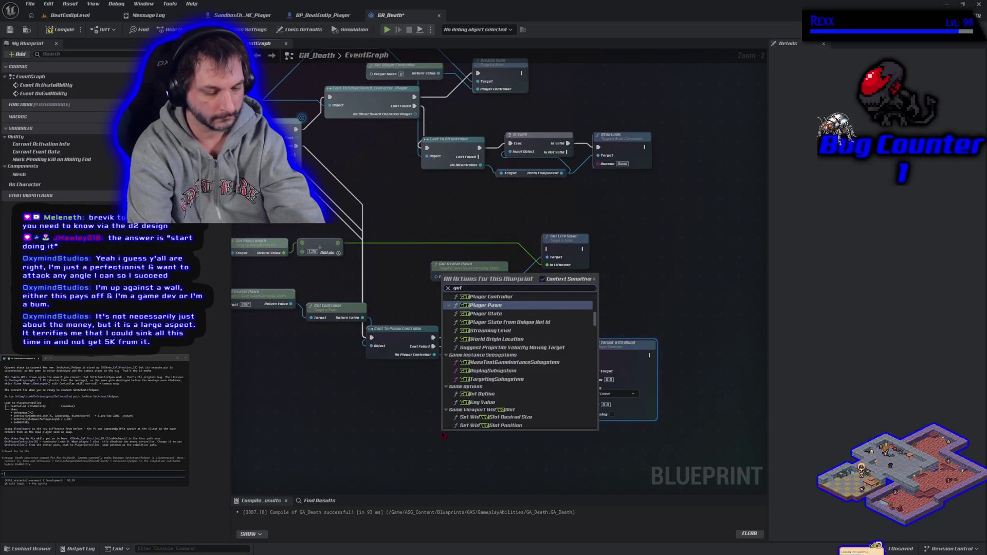
type(" component")
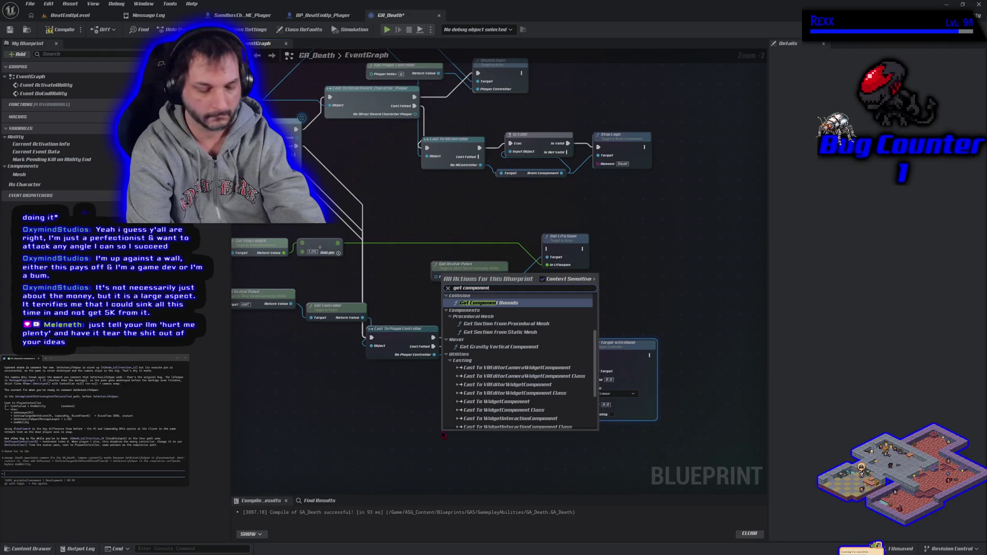
type(" by class")
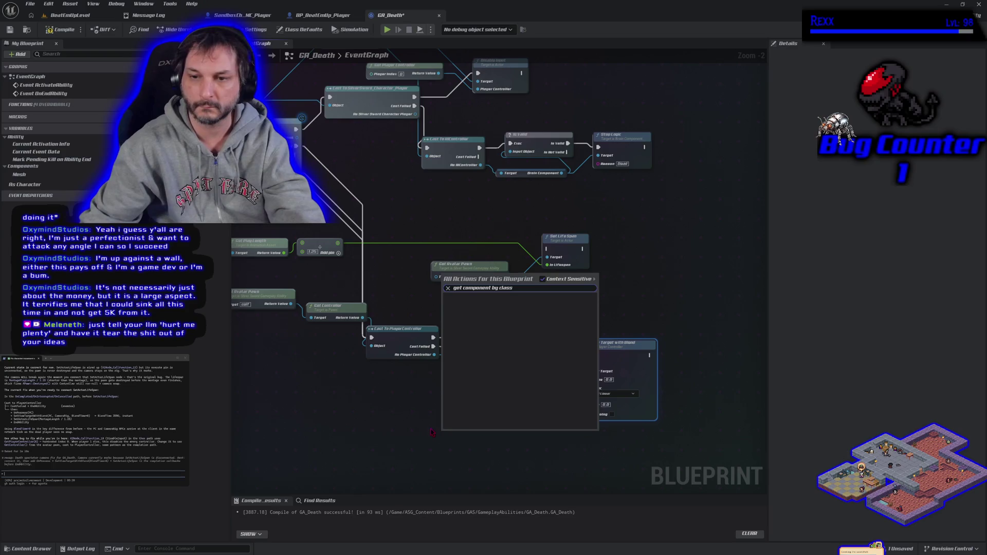
left_click_drag(492, 288, 465, 296)
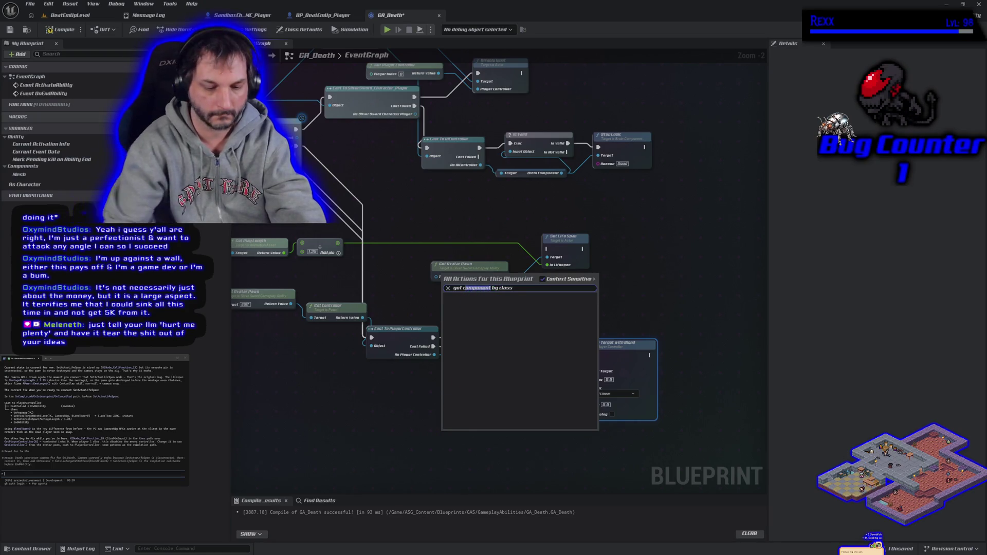
type("ac")
key("BackSpace")
key("BackSpace")
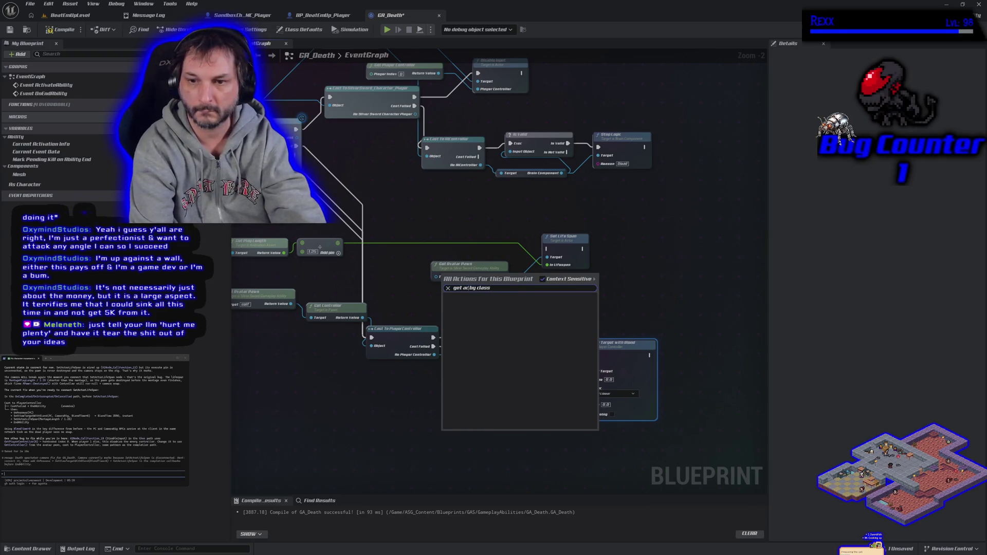
left_click(435, 407)
right_click(431, 426)
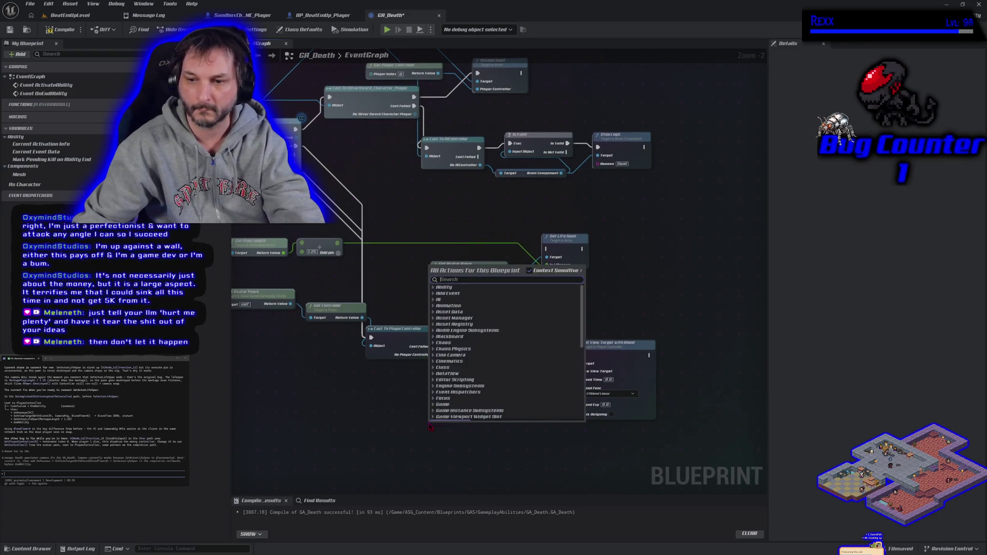
type("get by class")
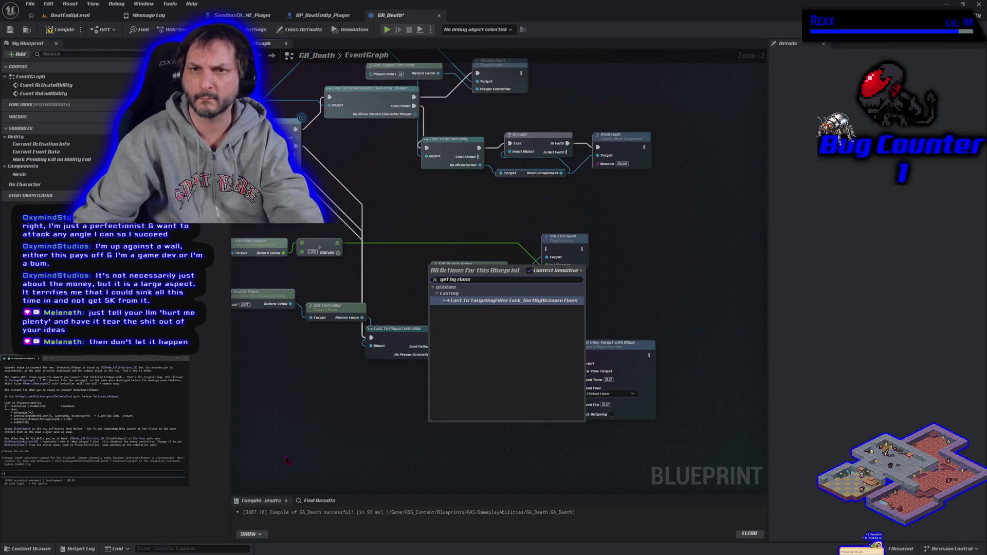
mouse_move(537, 460)
left_mouse_down()
mouse_move(490, 427)
mouse_move(542, 401)
left_mouse_up()
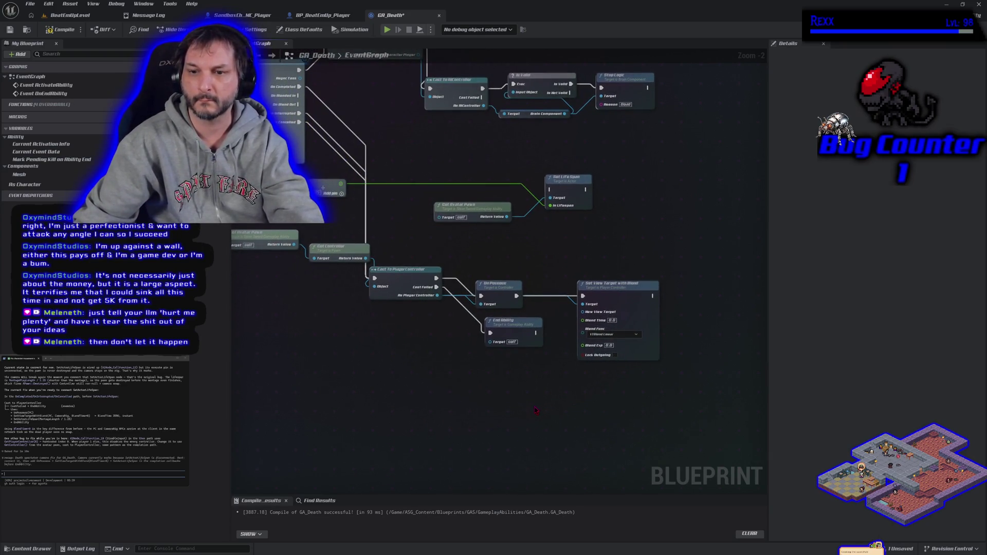
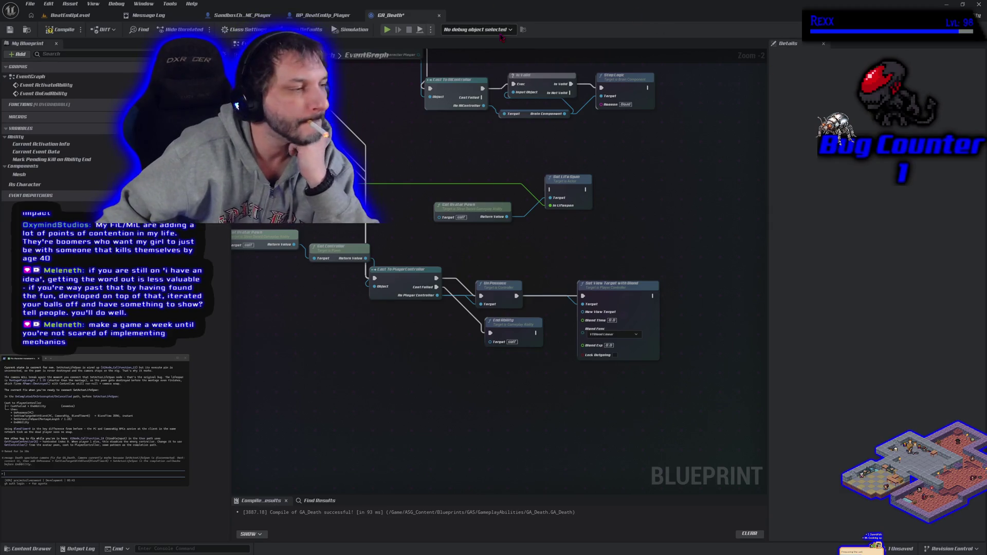
- Place a Get Component by Class node just below Get Avatar Pawn, found with Context Sensitive off
left_click_drag(595, 408, 661, 411)
right_click(416, 392)
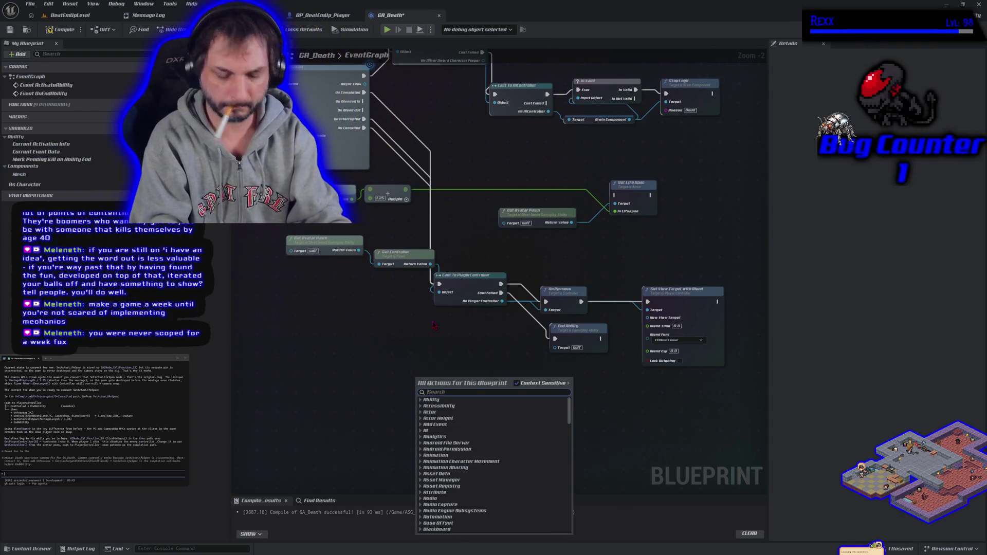
type("get compo")
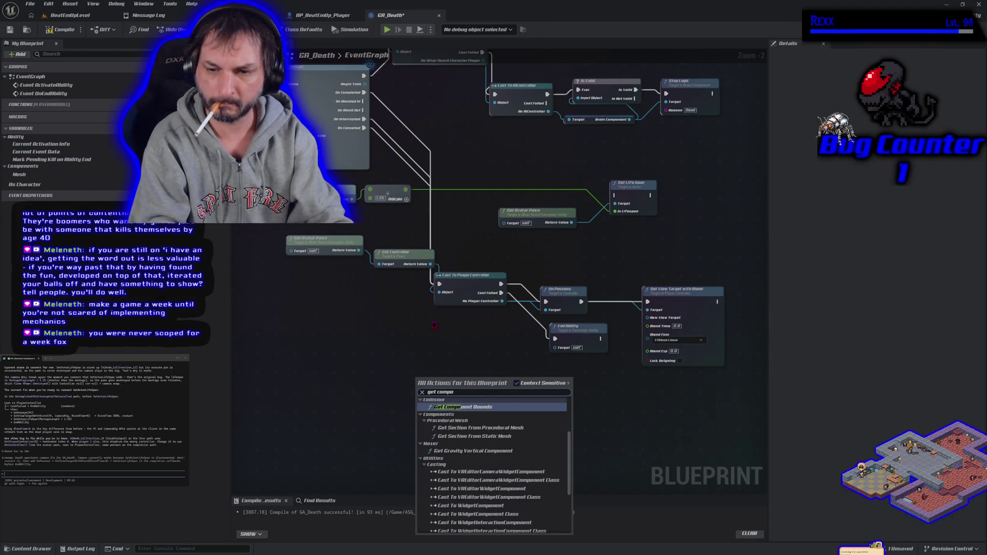
type("nent")
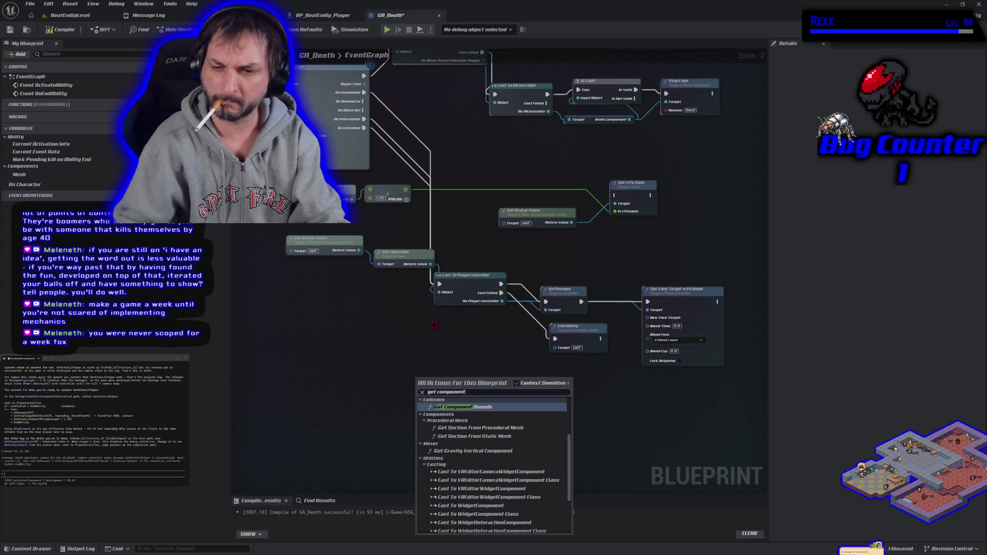
left_click(516, 385)
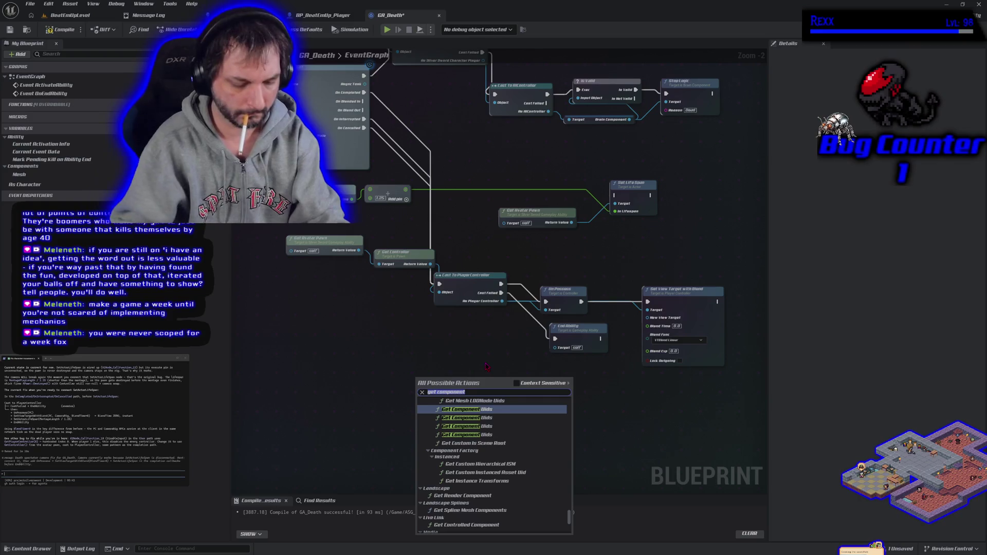
type("by class")
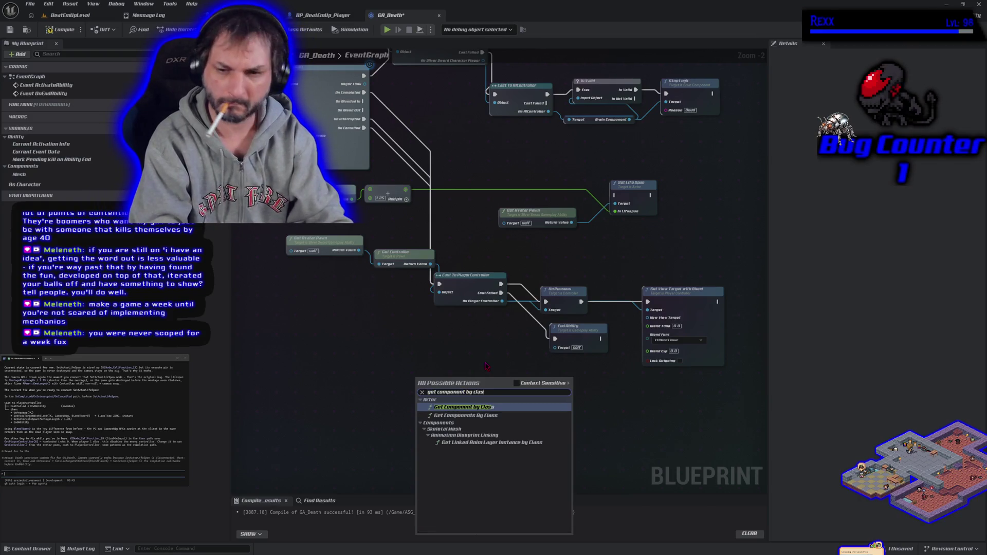
left_click(448, 407)
right_click(453, 337)
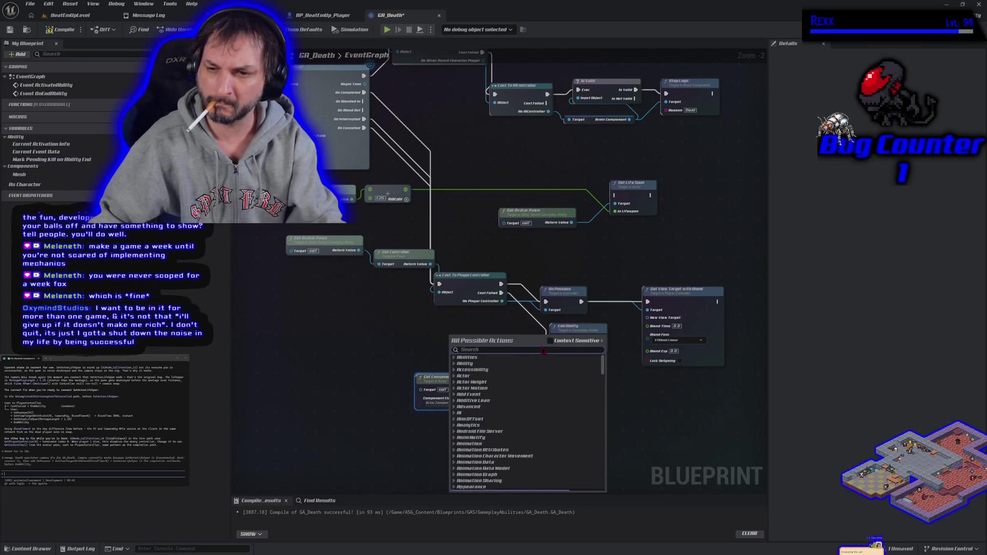
left_click(382, 321)
left_click_drag(442, 379, 452, 351)
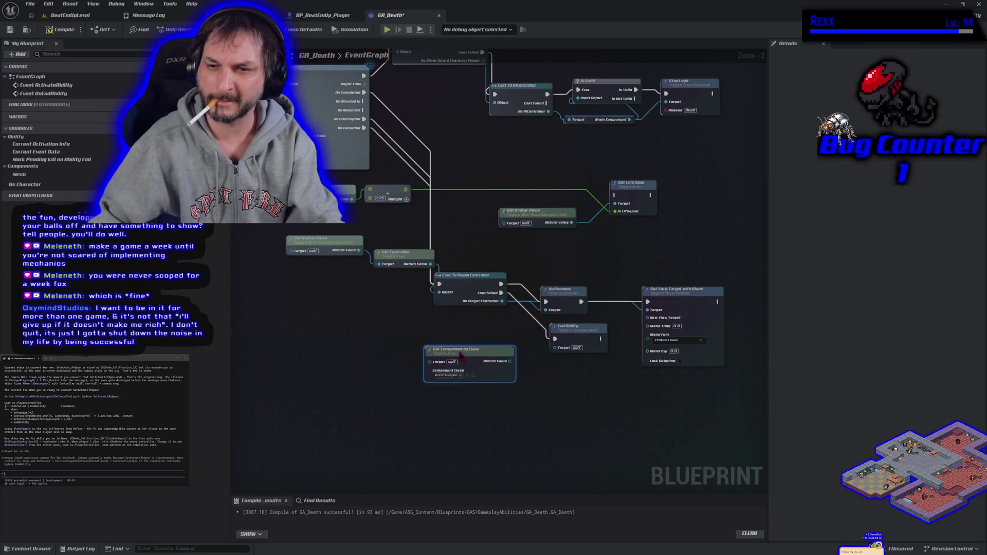
left_click(324, 244)
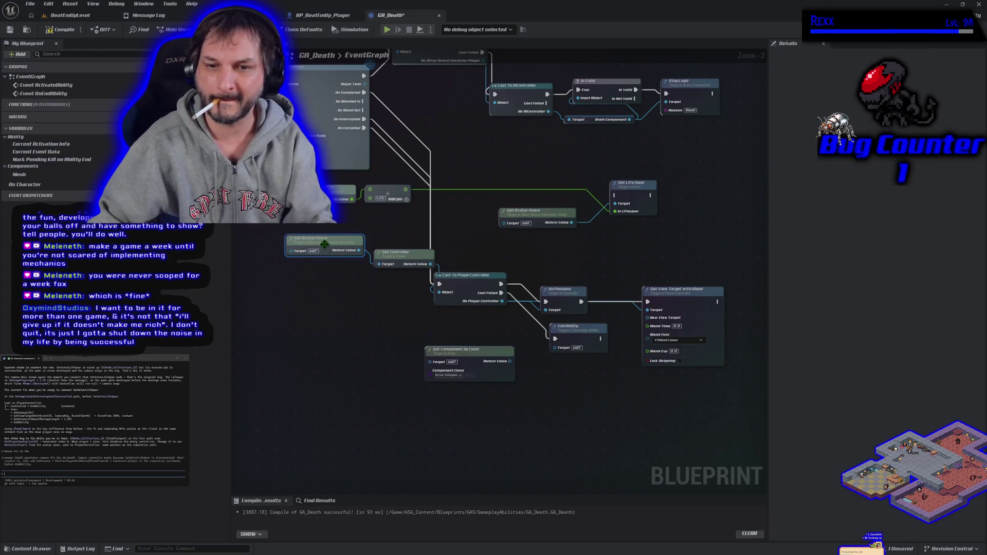
- Feed a duplicated Get Avatar Pawn into Get Component by Class, with class ASG Beat Em Up Camera Component
key("ctrl+c")
key("ctrl+v")
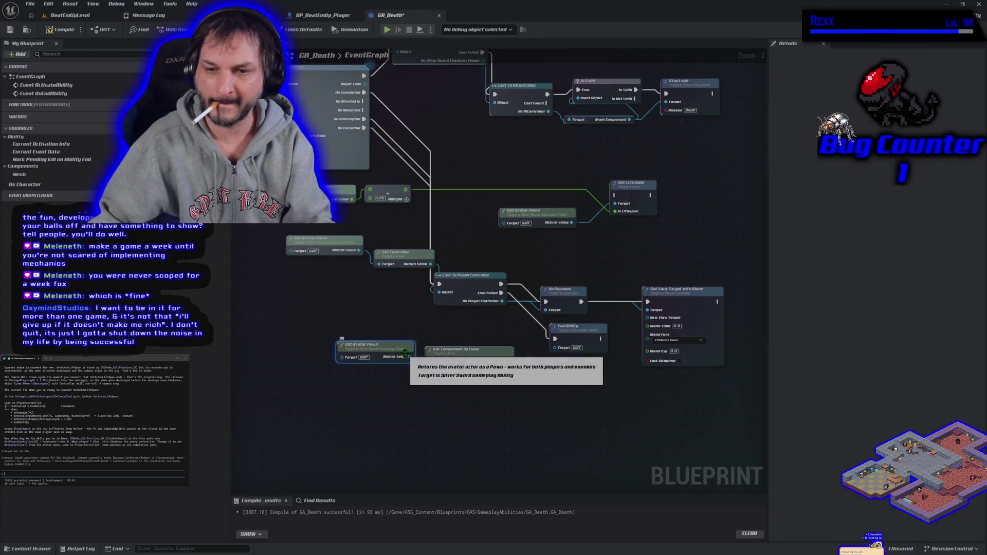
mouse_move(409, 357)
left_mouse_down()
mouse_move(430, 370)
mouse_move(430, 362)
left_mouse_up()
left_click(454, 375)
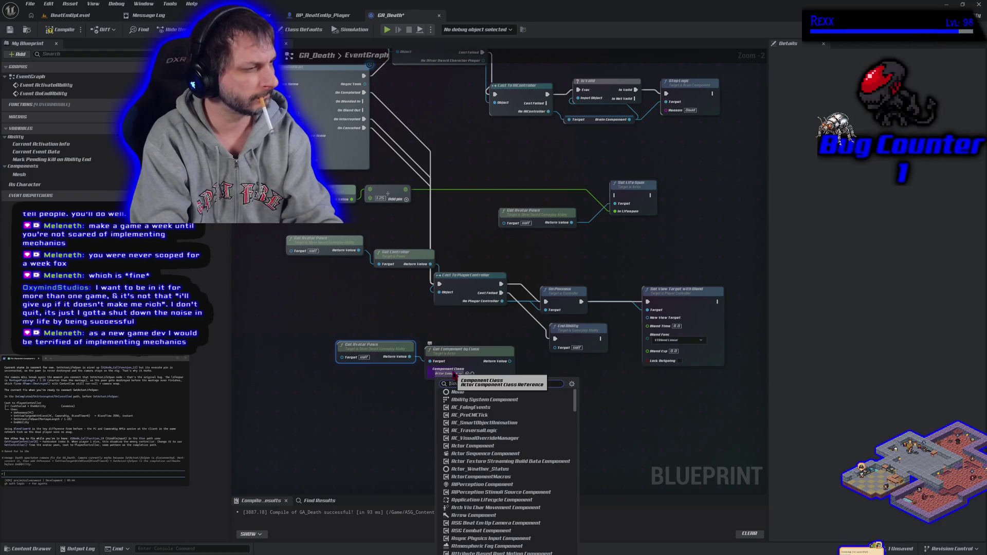
type("beat")
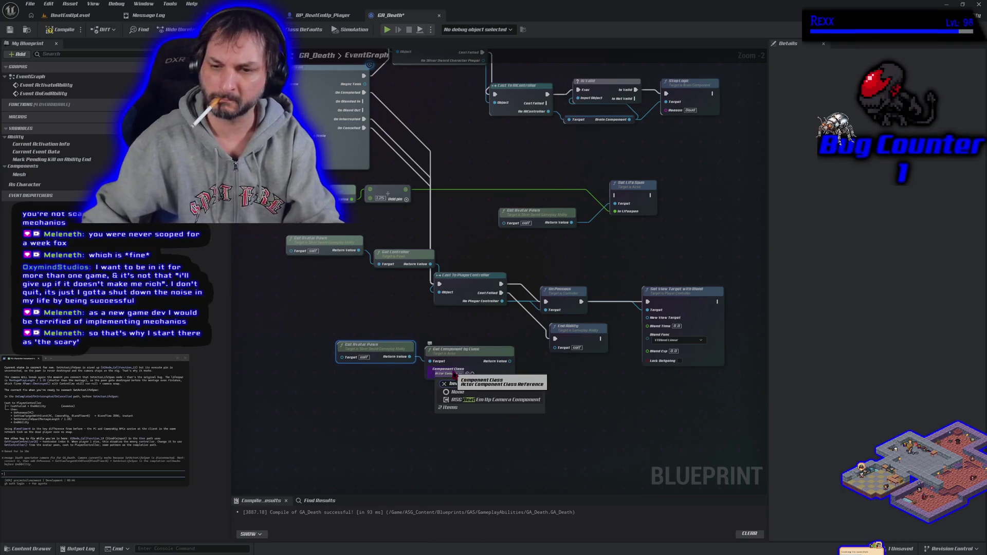
left_click(474, 400)
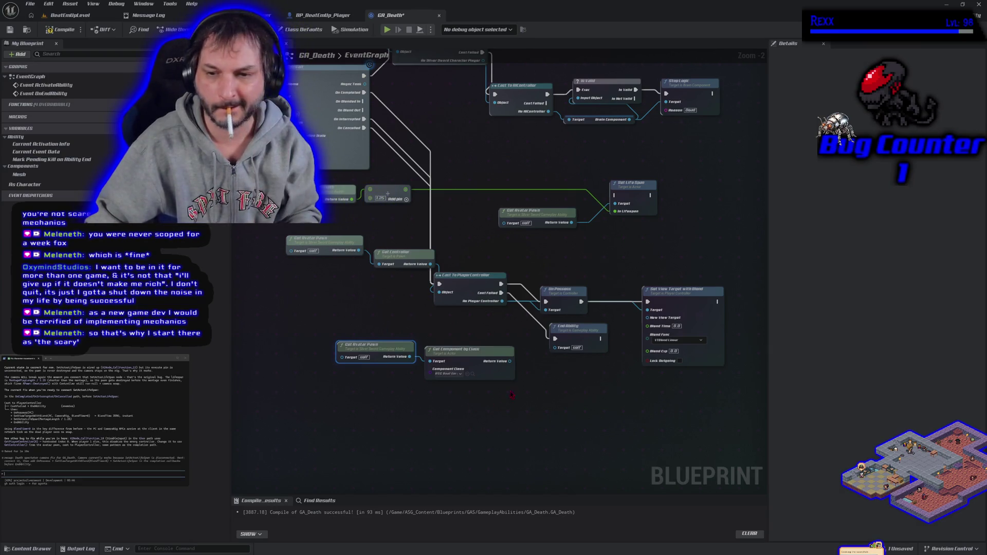
mouse_move(509, 362)
left_mouse_down()
mouse_move(568, 396)
mouse_move(651, 321)
left_mouse_up()
- Drag the camera component wire toward the view target, then cancel the 'get camera' search
left_click(592, 389)
mouse_move(513, 365)
left_mouse_down()
mouse_move(628, 347)
mouse_move(651, 320)
mouse_move(566, 371)
mouse_move(543, 367)
left_mouse_up()
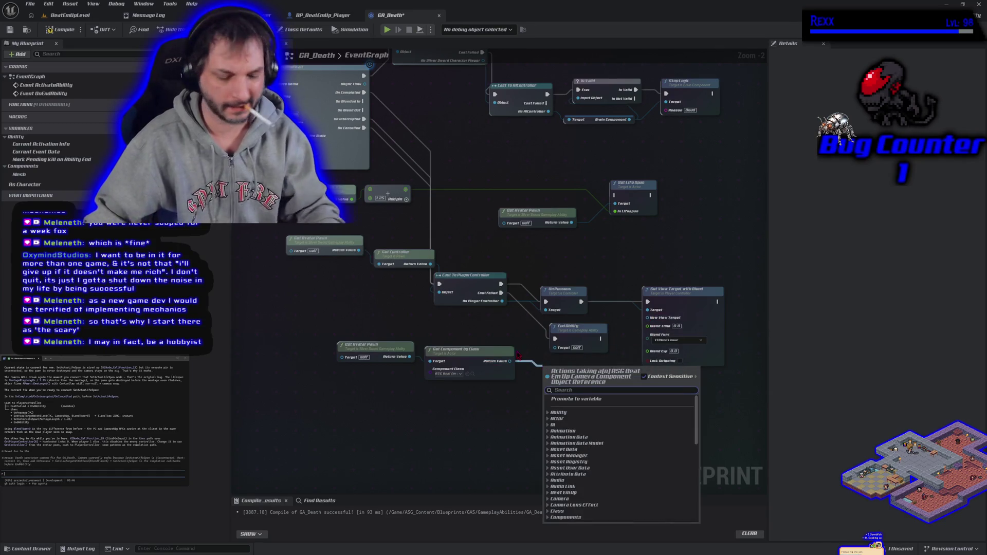
type("get camera")
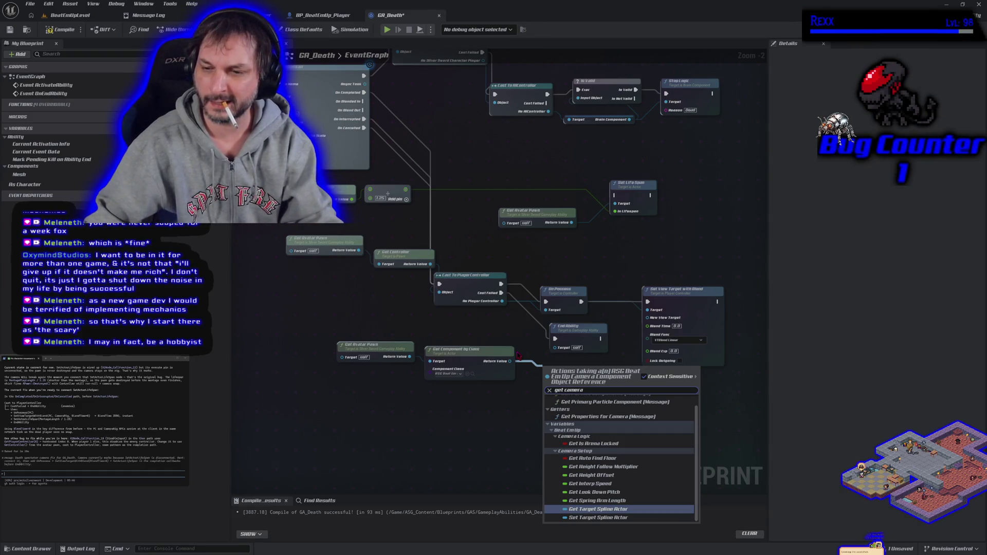
scroll(618, 433, "up", 1)
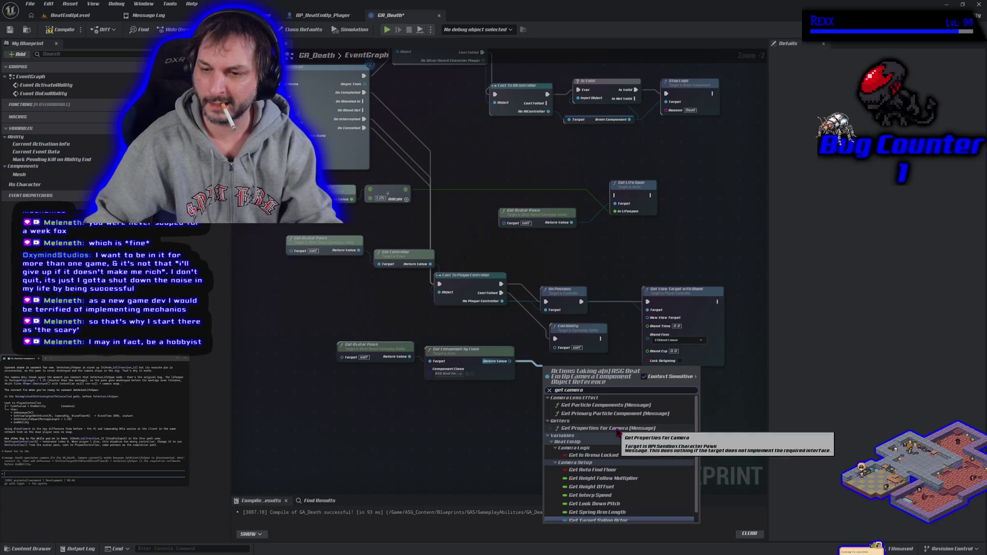
left_click(477, 452)
- Shift the pawn and component lookup nodes left, abandon a 'cast to asg' search, and compile GA_Death
mouse_move(335, 328)
left_mouse_down()
mouse_move(419, 366)
mouse_move(465, 366)
mouse_move(372, 384)
mouse_move(435, 383)
left_mouse_up()
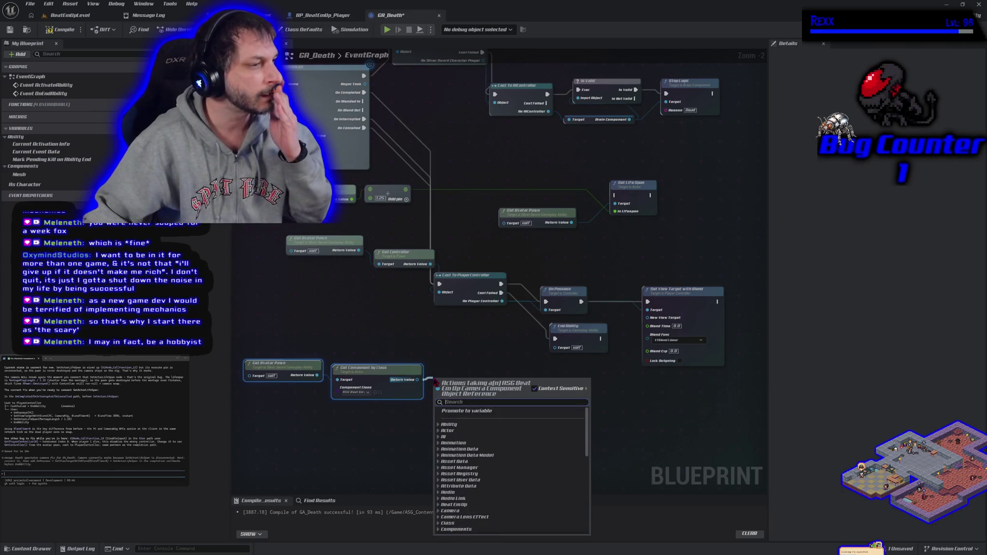
type("cast t")
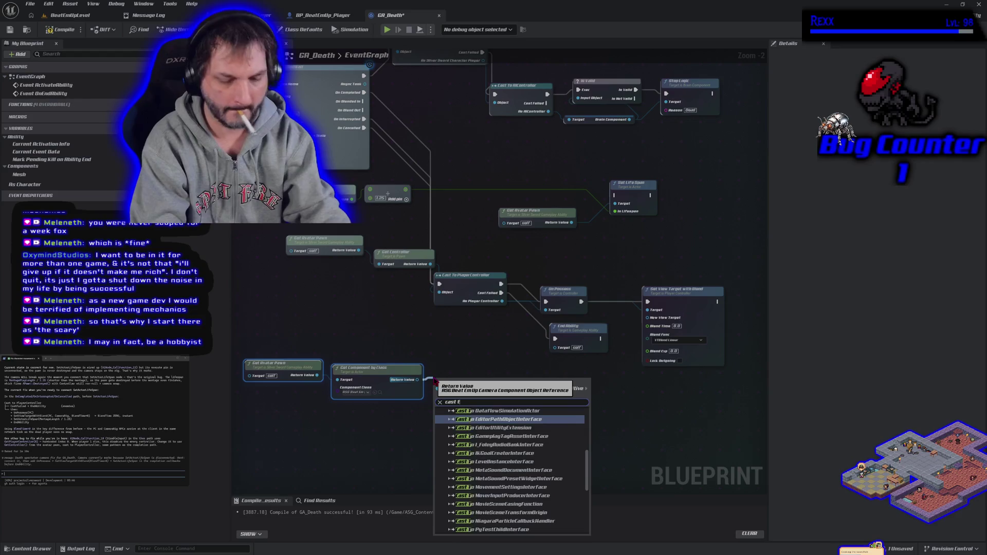
type("o ")
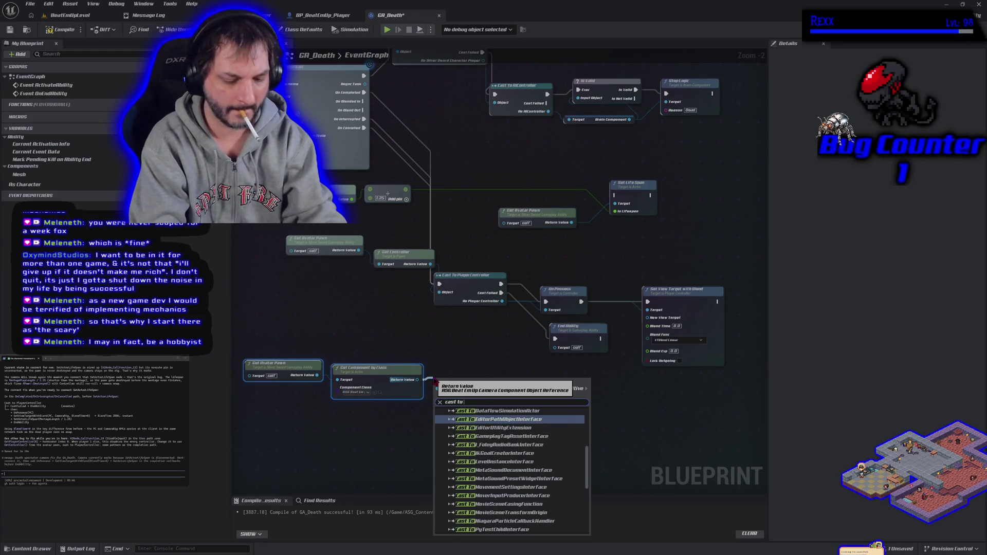
type("a")
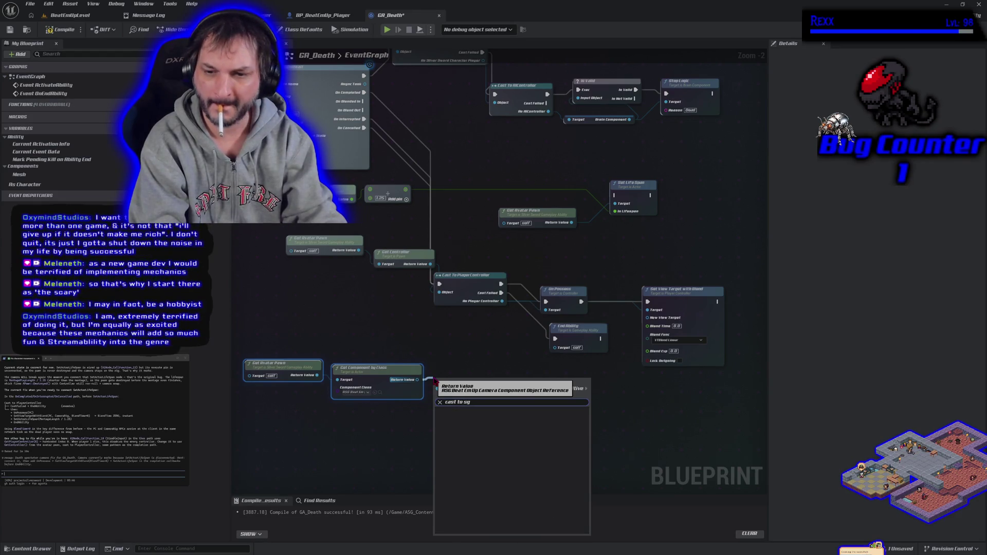
type("sg")
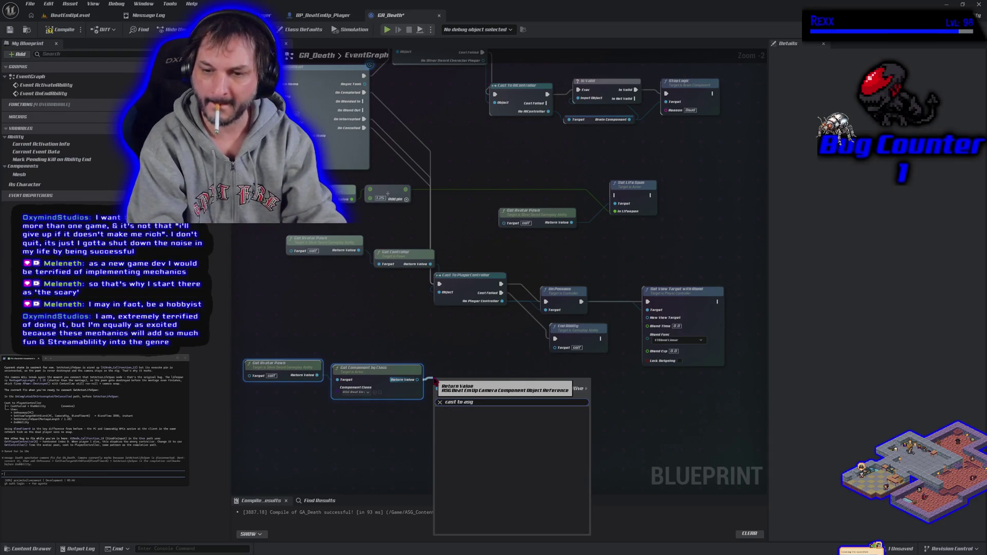
left_click(353, 400)
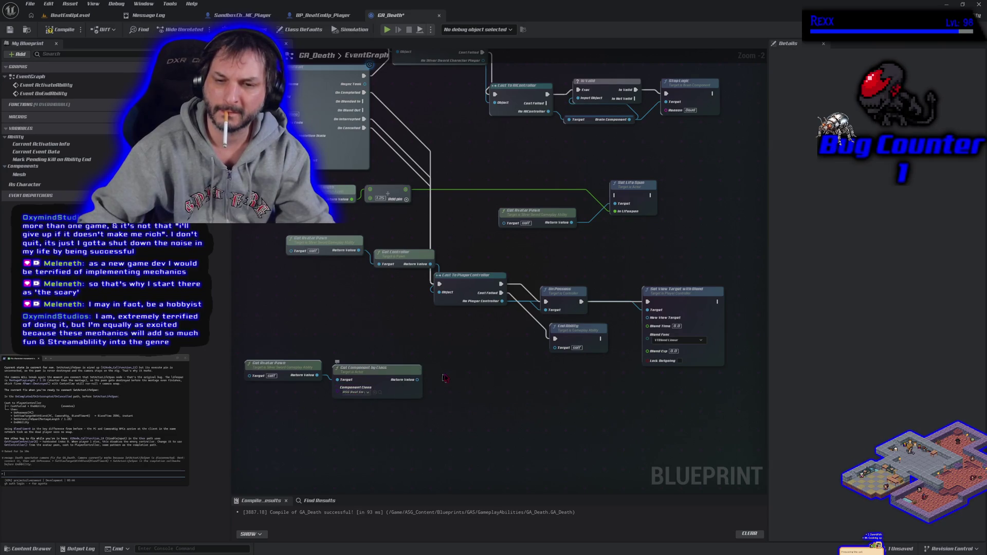
left_click(61, 29)
- Save GA_Death, then open and cancel a 'cast to asg' action search
left_click(10, 29)
right_click(434, 382)
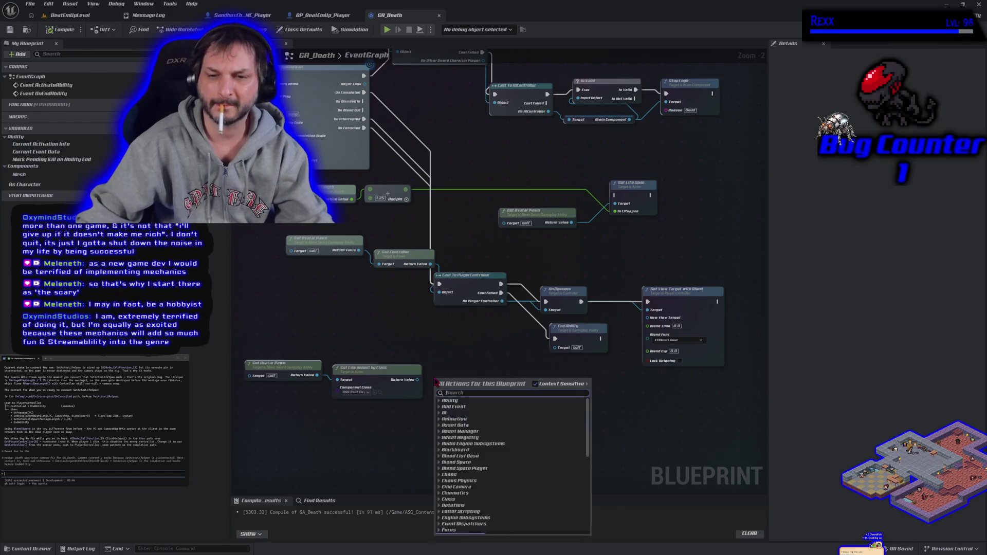
type("cast to as")
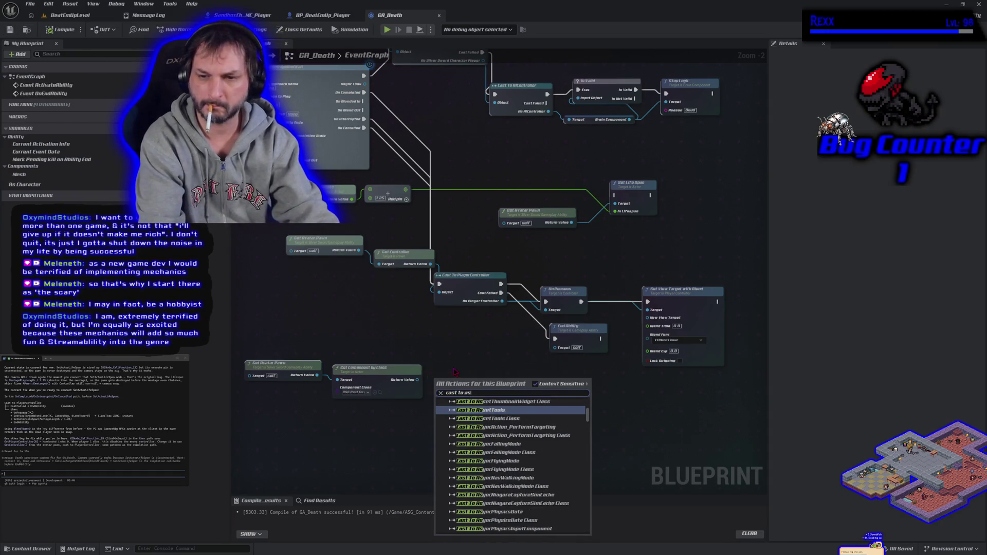
type("g")
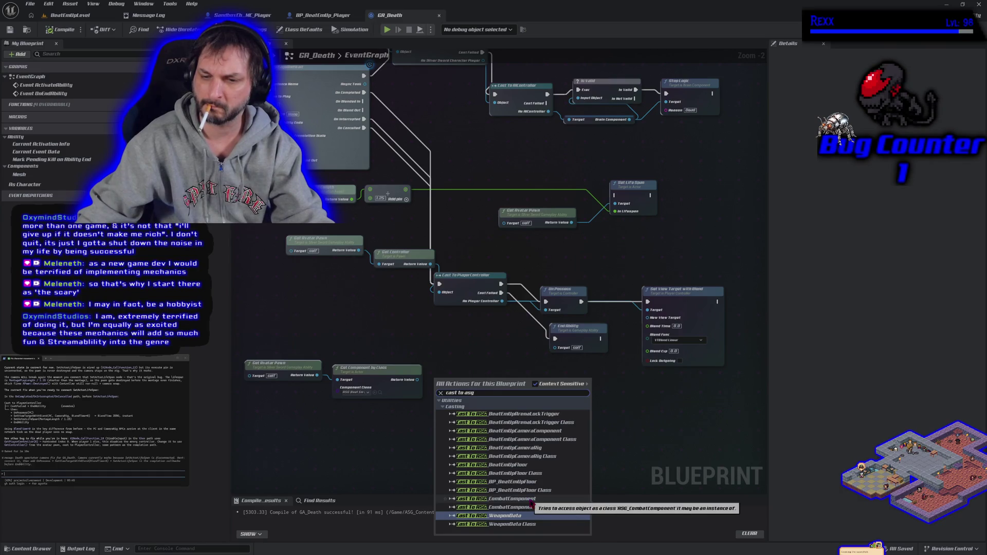
key("Escape")
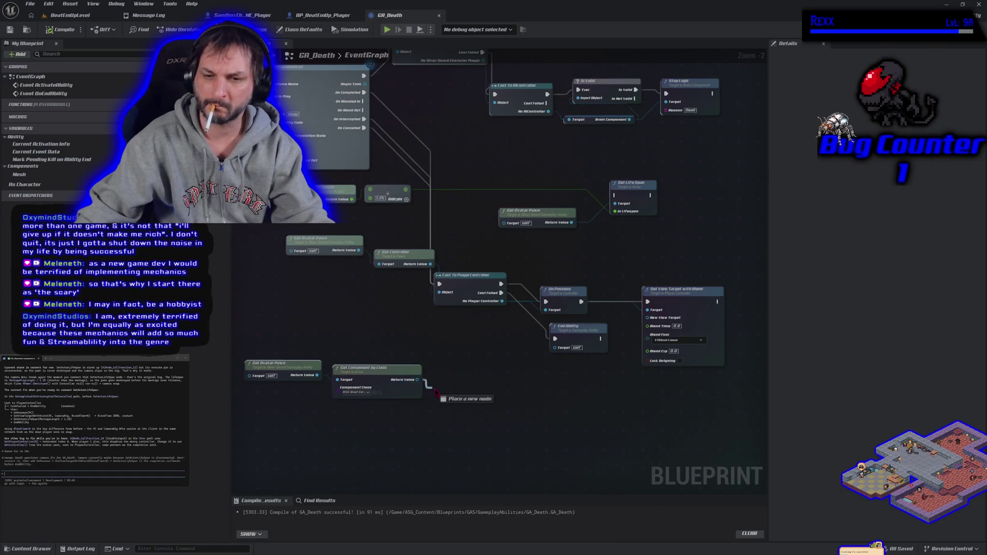
- Search 'get camera' from the camera component's wire, then cancel without adding a node
left_click_drag(417, 379, 440, 393)
type("get camera")
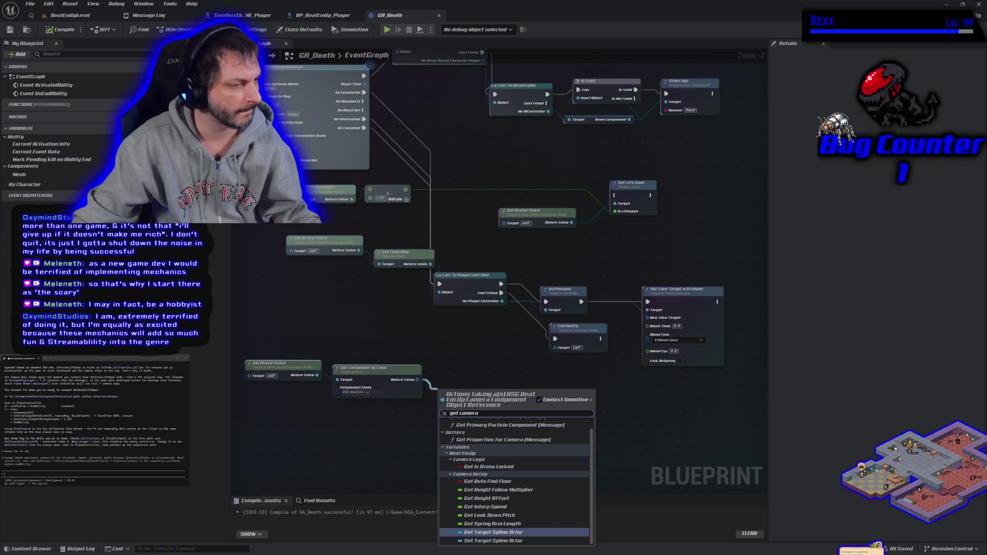
key("Escape")
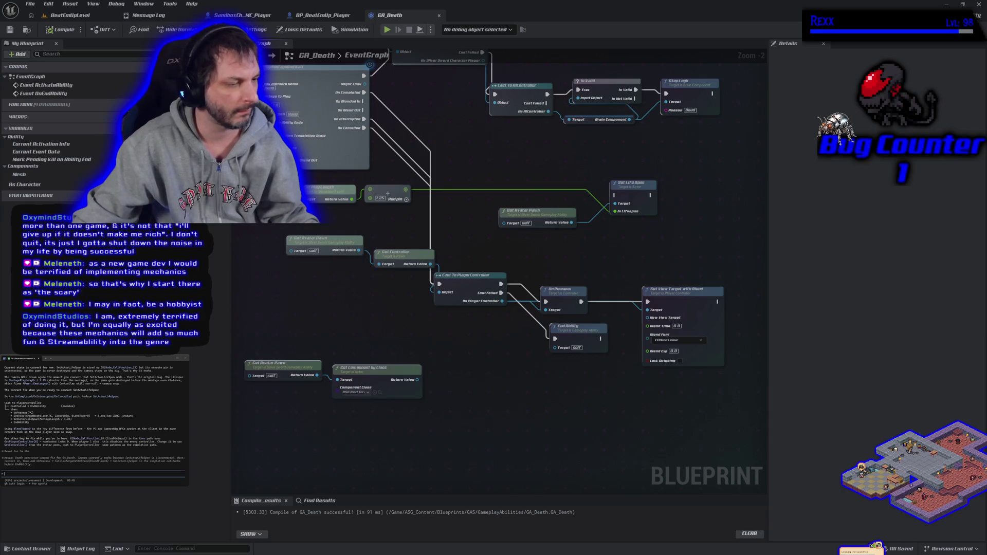
mouse_move(373, 455)
left_mouse_down()
mouse_move(452, 439)
mouse_move(489, 446)
left_mouse_up()
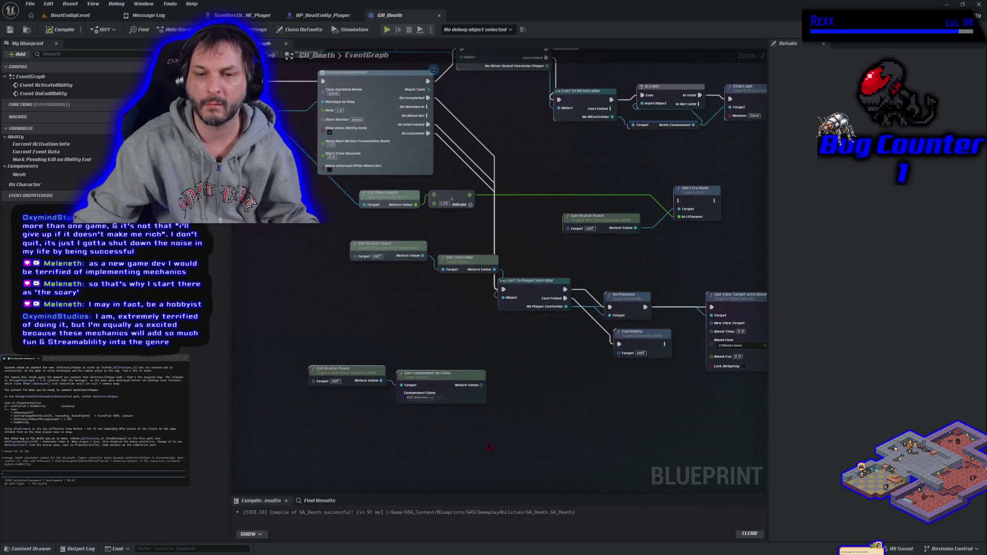
- Browse the camera component's 'get' actions, then dismiss the list without adding anything
scroll(476, 444, "down", 2)
scroll(438, 426, "up", 2)
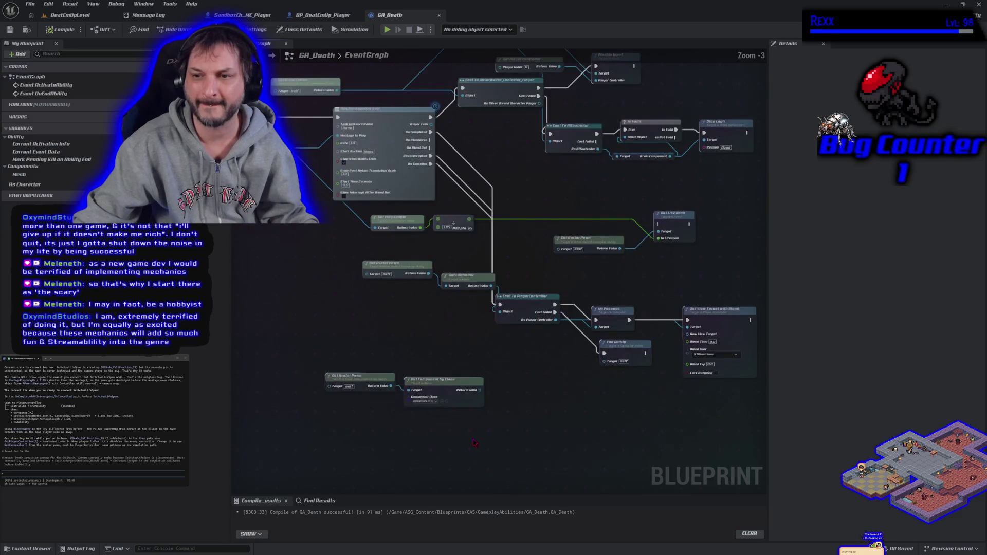
scroll(410, 335, "down", 1)
mouse_move(410, 335)
left_mouse_down()
mouse_move(740, 347)
mouse_move(661, 322)
mouse_move(693, 314)
left_mouse_up()
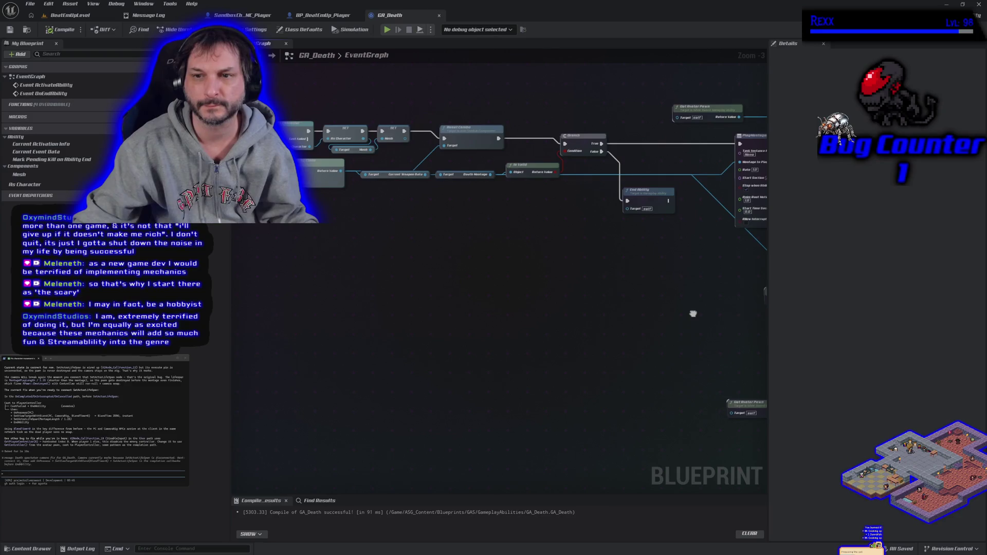
scroll(393, 374, "up", 3)
left_click_drag(465, 341, 492, 347)
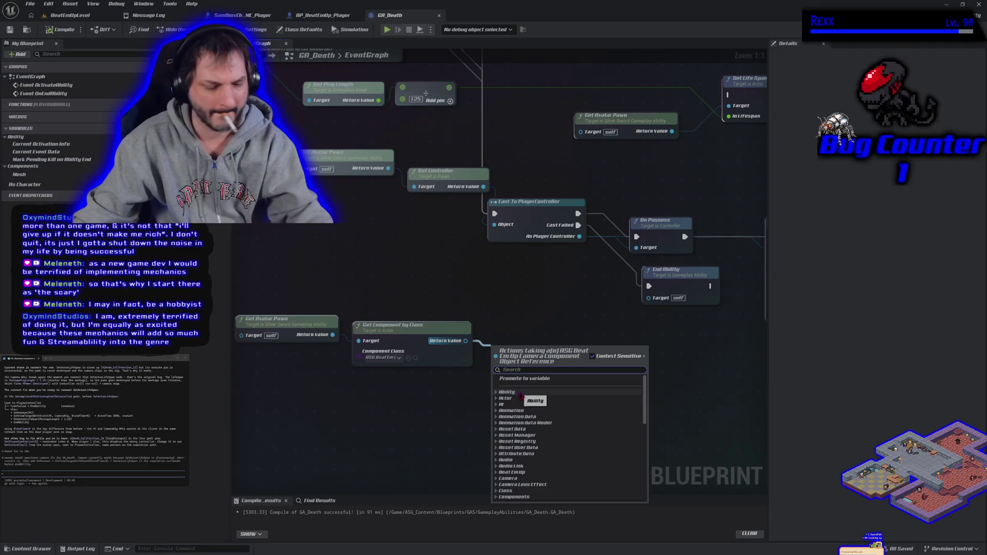
type("get")
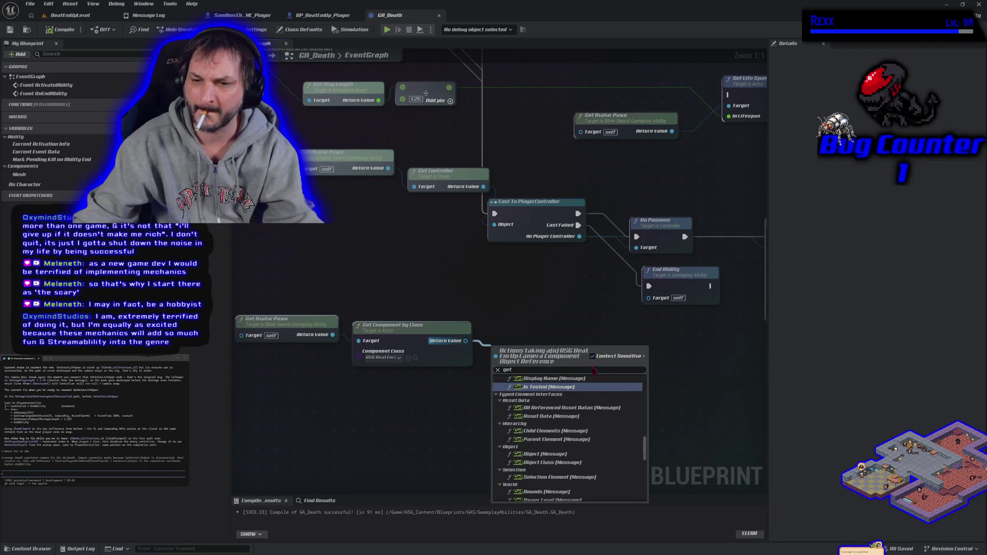
scroll(578, 408, "down", 10)
scroll(578, 409, "down", 10)
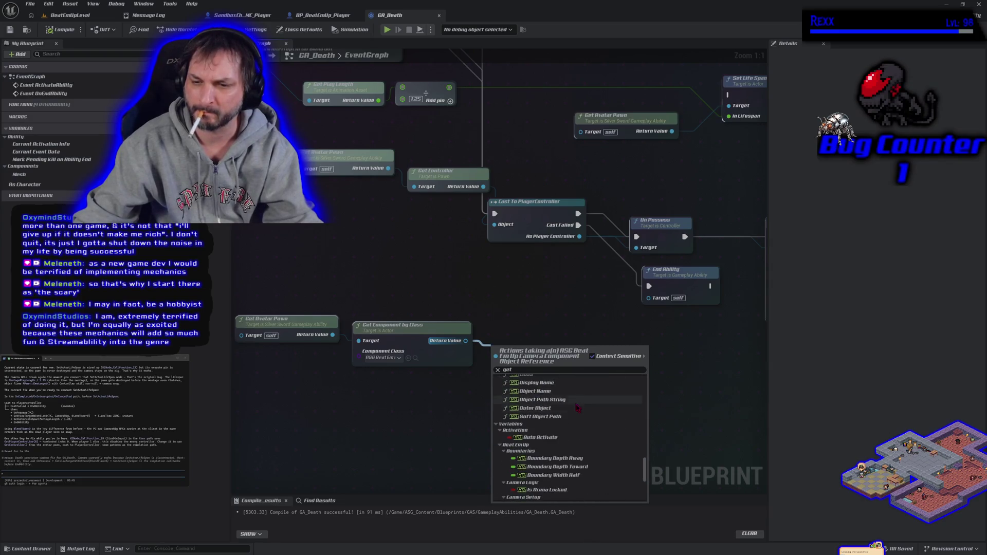
scroll(576, 403, "down", 5)
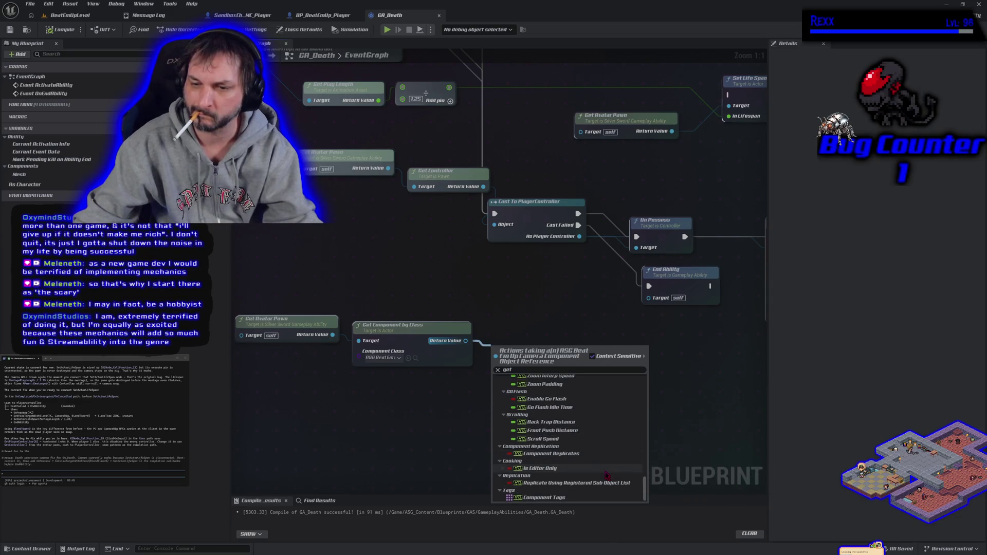
left_click_drag(645, 488, 645, 366)
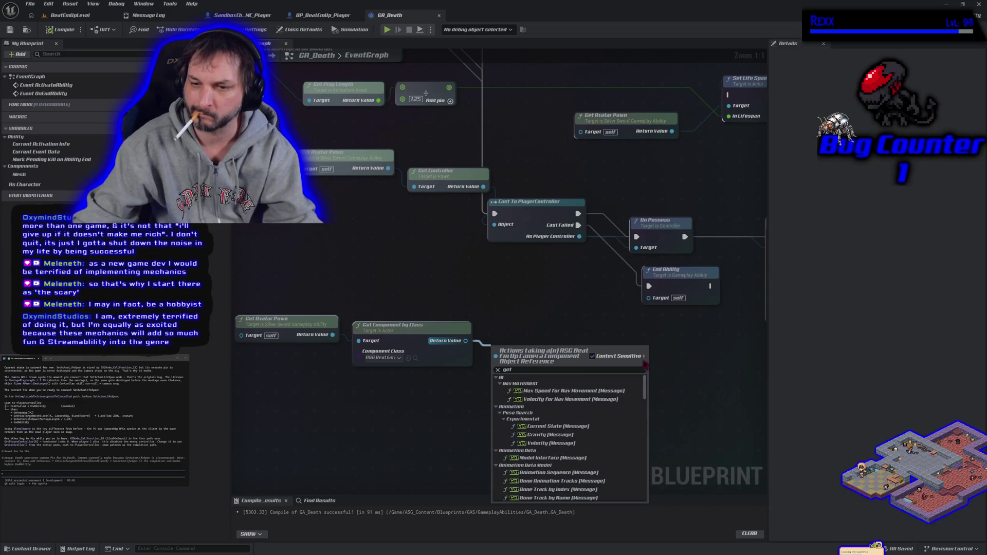
left_click(613, 334)
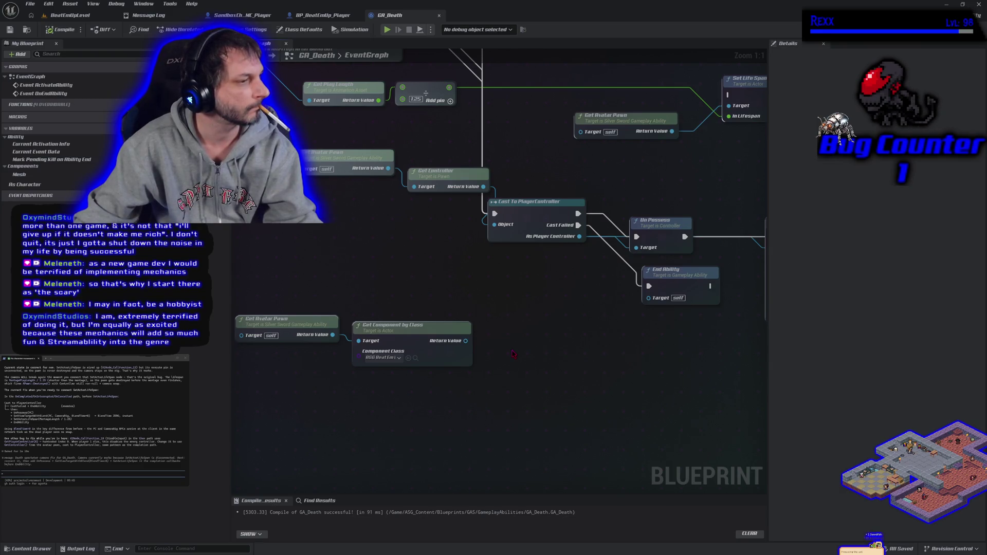
- Search 'set view ta' from the component's Return Value, then cancel
left_click_drag(467, 341, 509, 357)
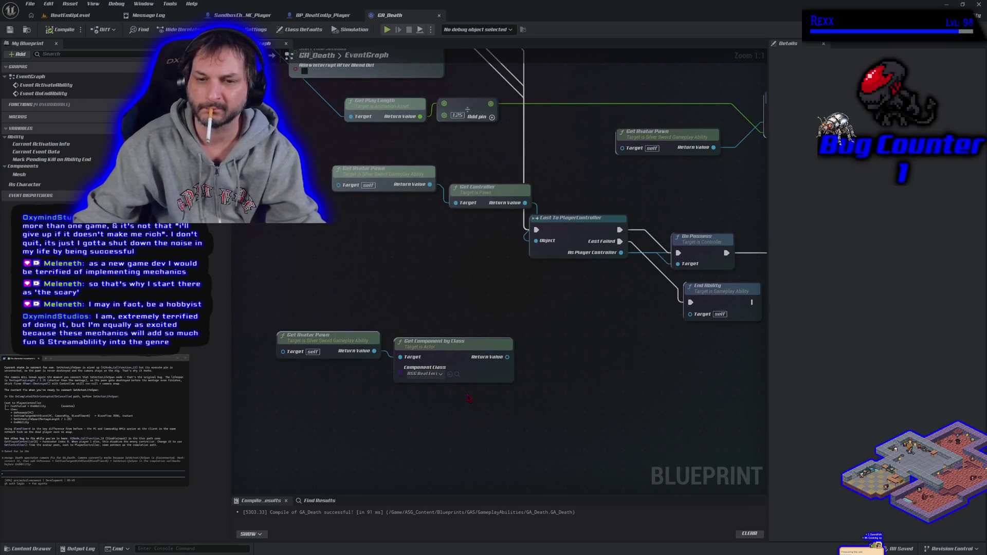
left_click_drag(567, 376, 451, 362)
mouse_move(389, 349)
left_mouse_down()
mouse_move(597, 350)
mouse_move(720, 277)
mouse_move(476, 350)
left_mouse_up()
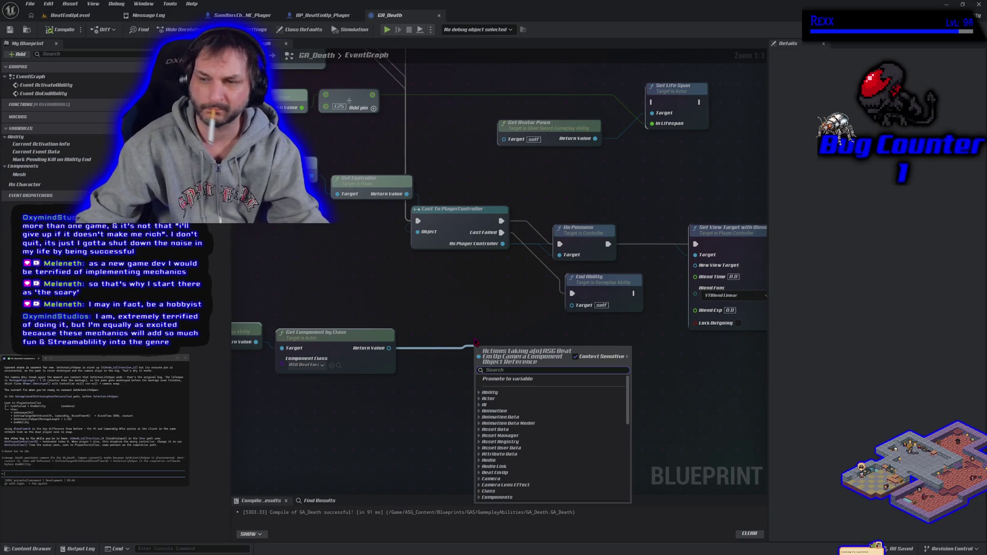
type("set view t")
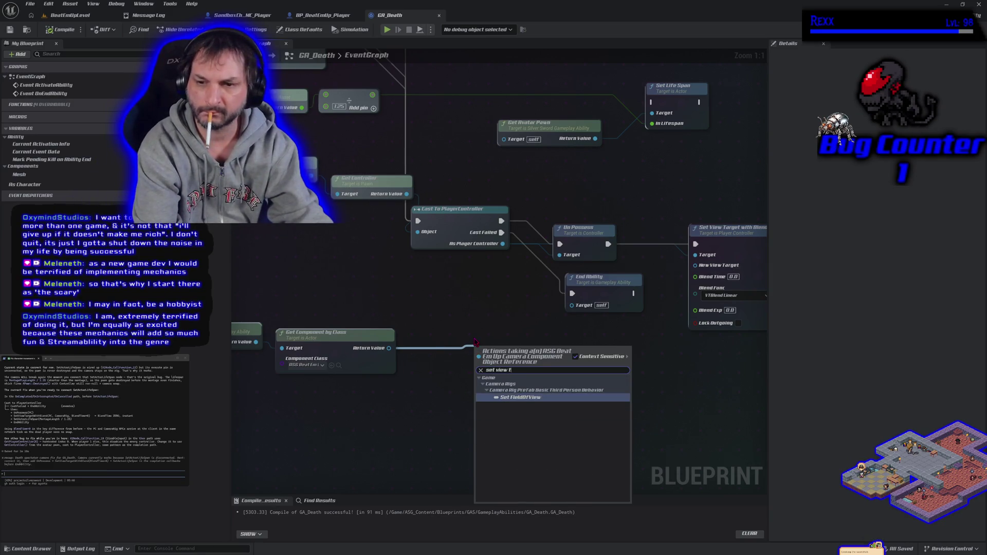
type("a")
key("Escape")
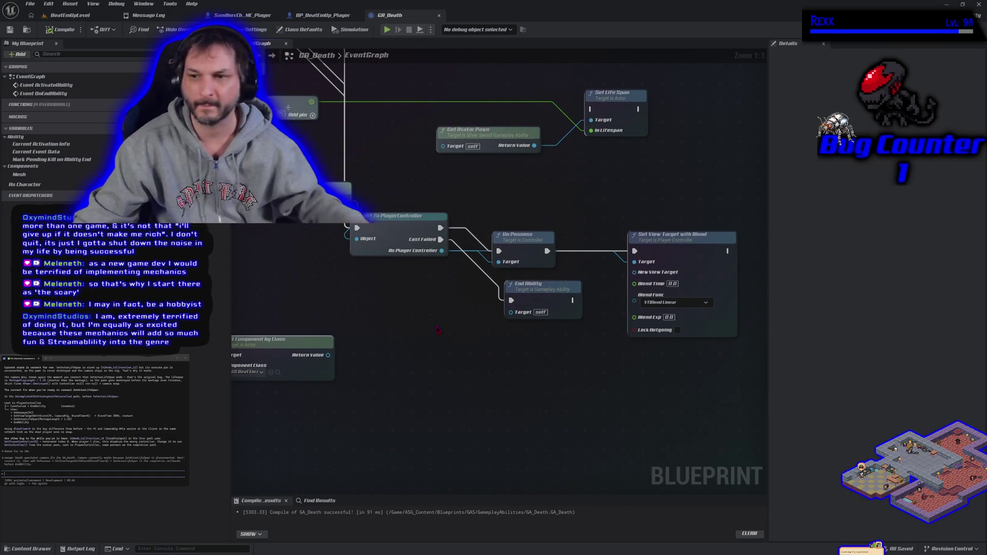
- Move Get Avatar Pawn and Get Component by Class up and right beside the cast chain
left_click_drag(437, 330, 506, 319)
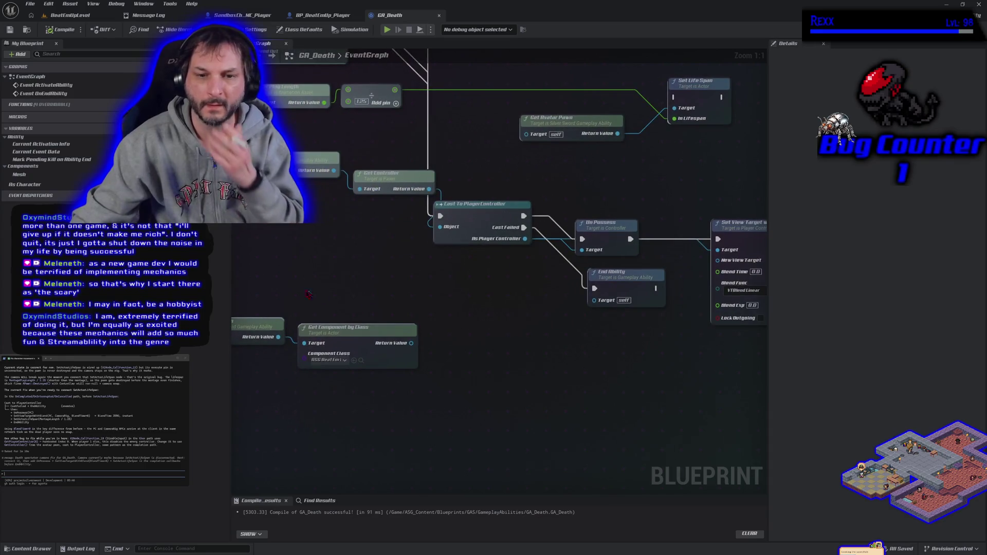
mouse_move(300, 316)
left_mouse_down()
mouse_move(309, 334)
mouse_move(486, 293)
mouse_move(415, 299)
left_mouse_up()
left_click_drag(477, 313, 495, 340)
left_click(439, 380)
left_click_drag(439, 380, 473, 372)
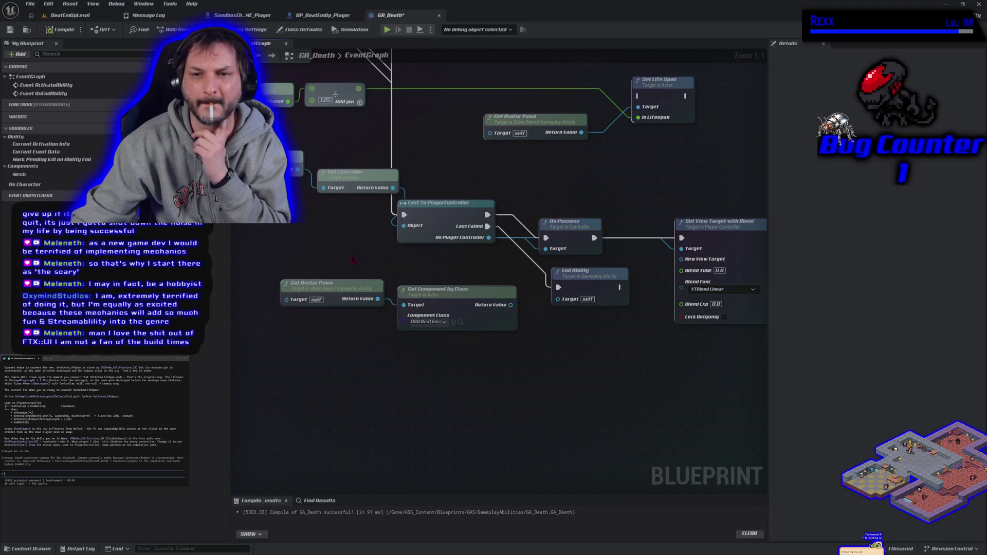
left_click_drag(421, 282, 345, 287)
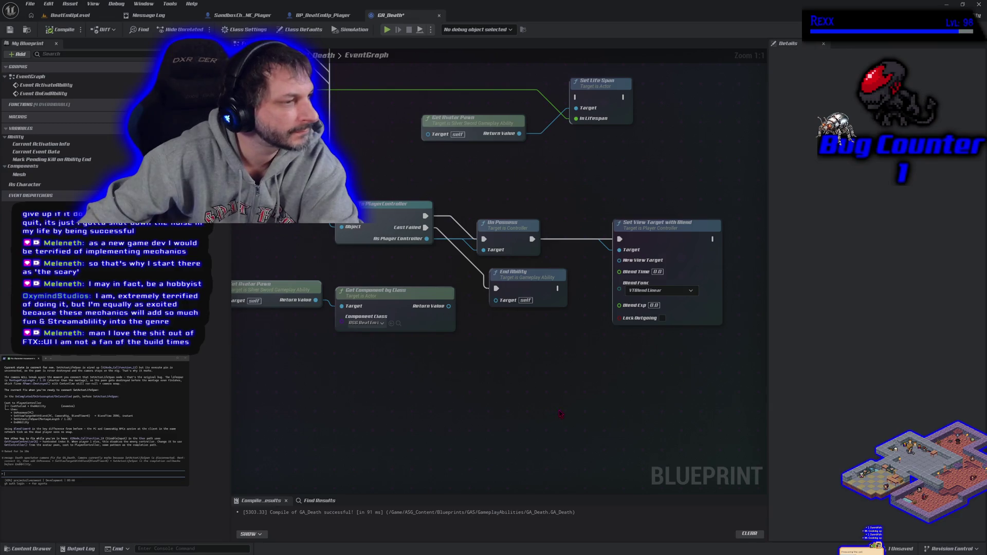
right_click(460, 402)
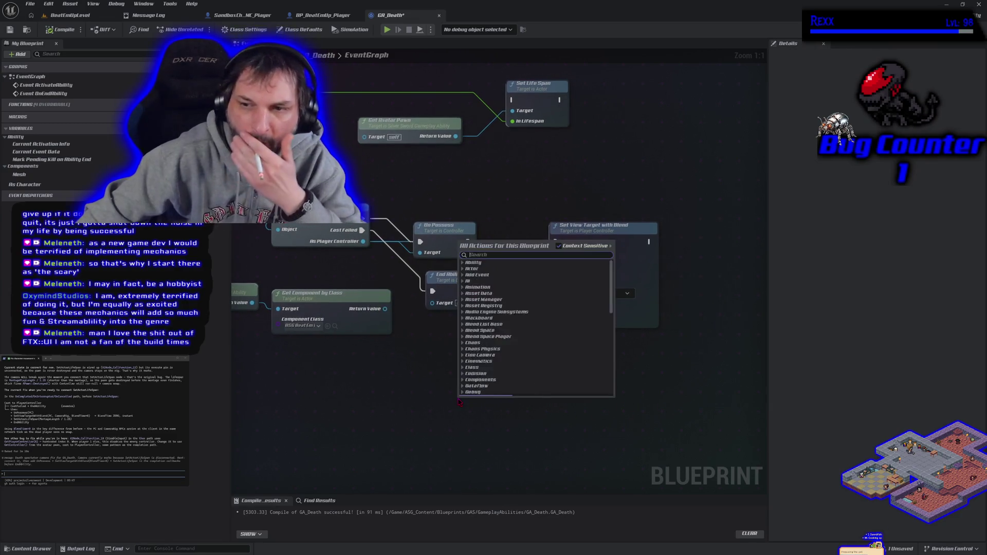
- Search 'get camera rig', cancel, and try wiring the camera component into New View Target
type("get")
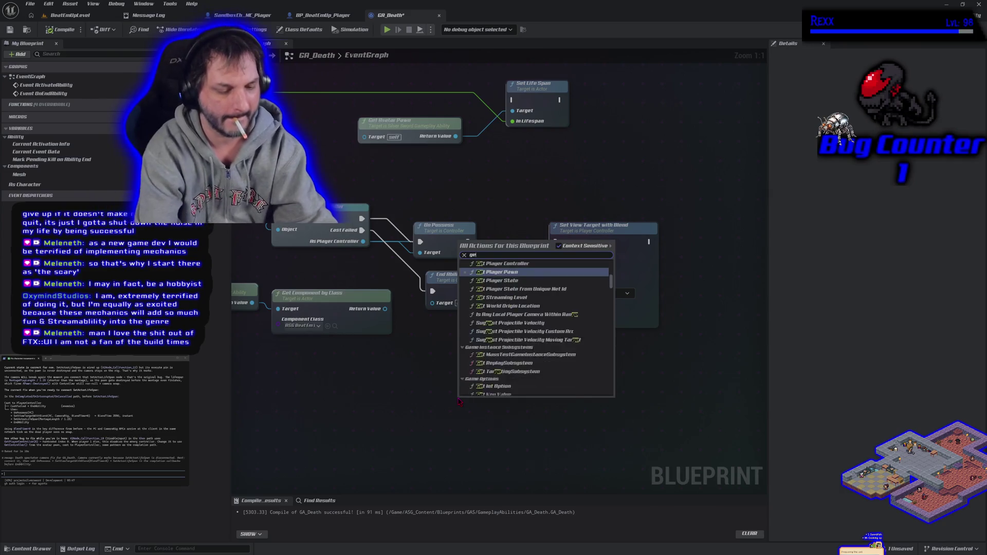
type(" camera rig")
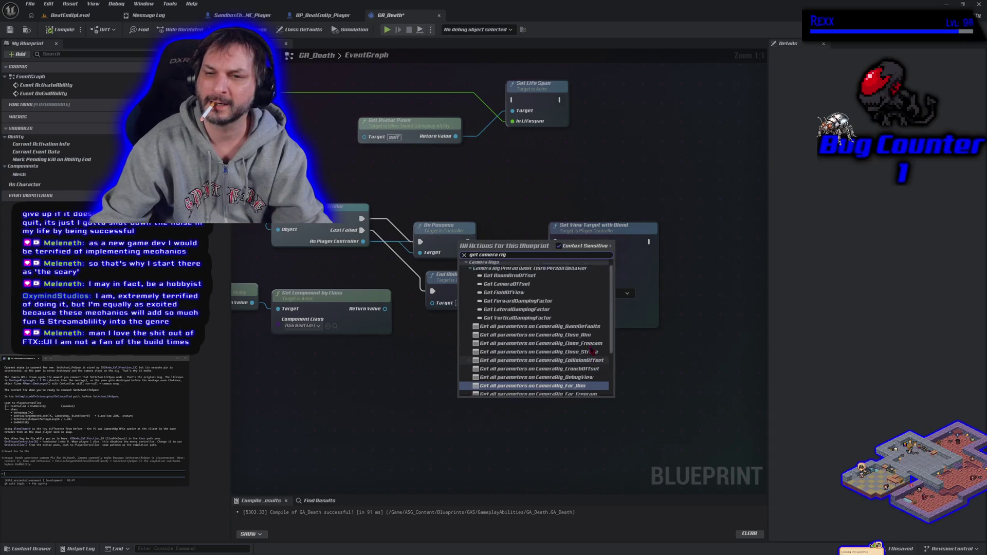
key("Escape")
left_click_drag(384, 379, 450, 401)
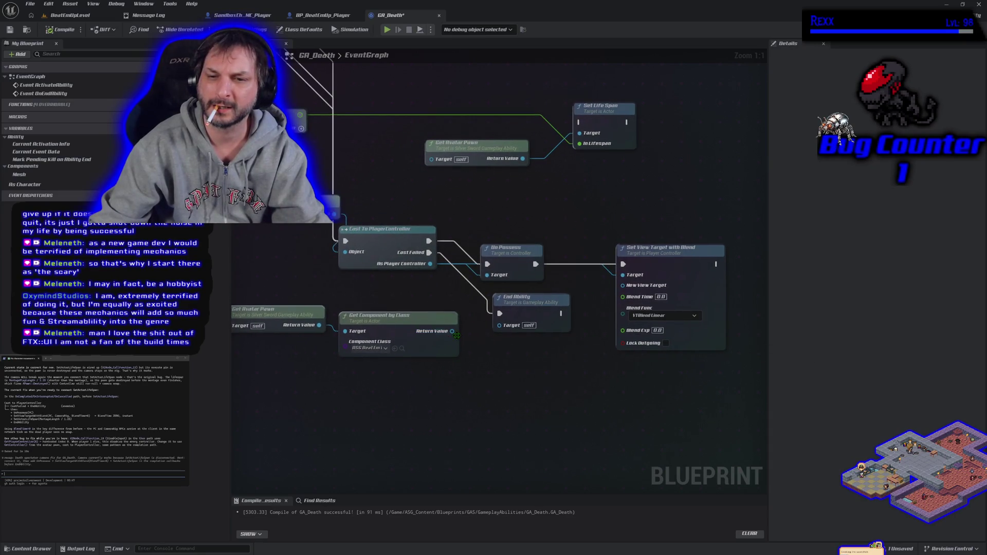
mouse_move(453, 331)
left_mouse_down()
mouse_move(637, 397)
mouse_move(619, 307)
mouse_move(632, 290)
mouse_move(617, 324)
mouse_move(525, 361)
mouse_move(494, 355)
left_mouse_up()
left_click(404, 392)
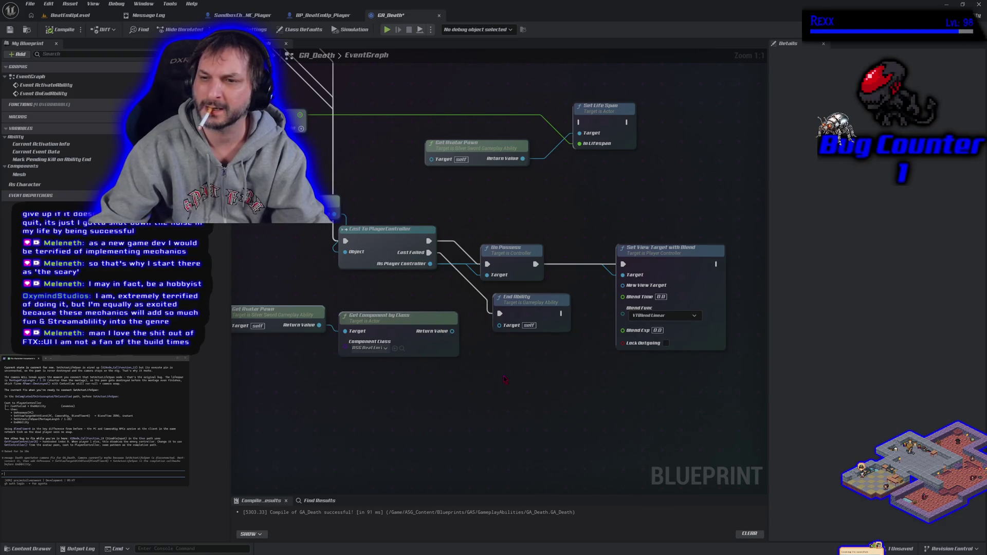
- Raise Set View Target with Blend up-right and attempt linking Return Value to New View Target
left_click(668, 276)
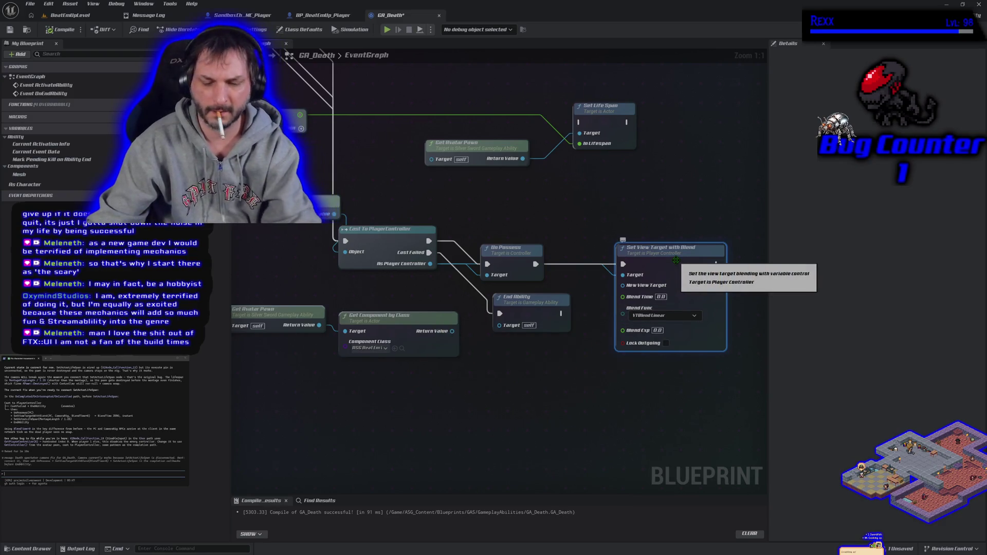
left_click_drag(675, 276, 687, 233)
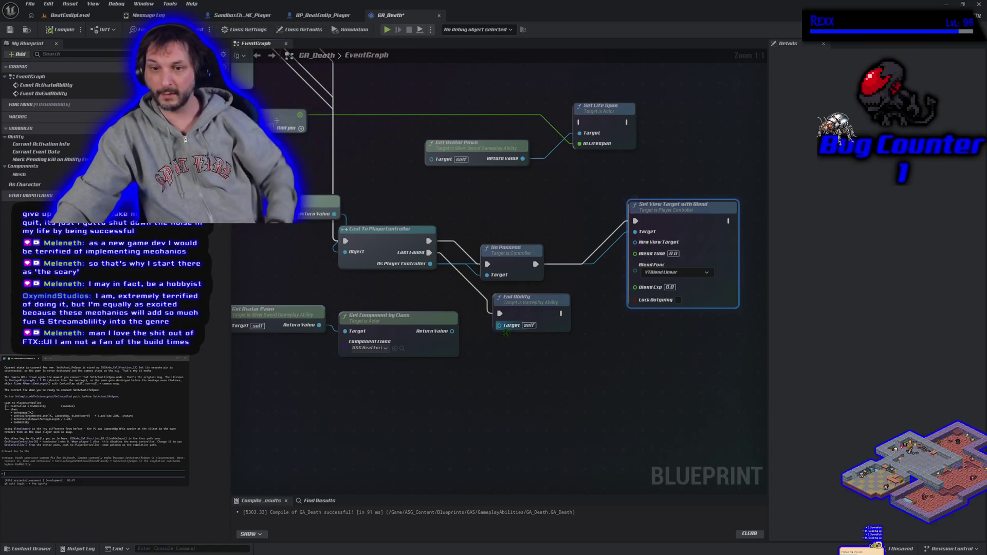
mouse_move(452, 332)
left_mouse_down()
mouse_move(563, 354)
mouse_move(637, 267)
mouse_move(638, 249)
left_mouse_up()
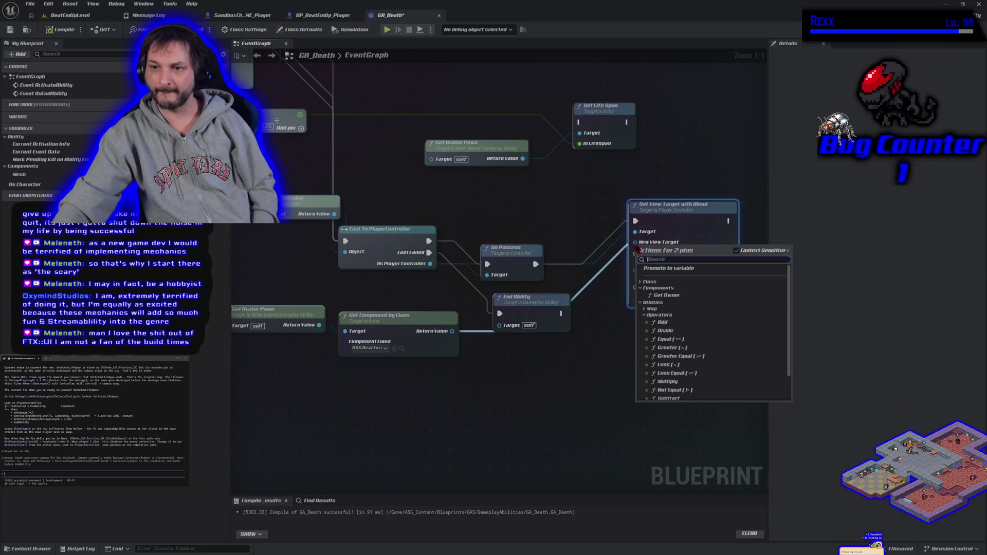
left_click(605, 351)
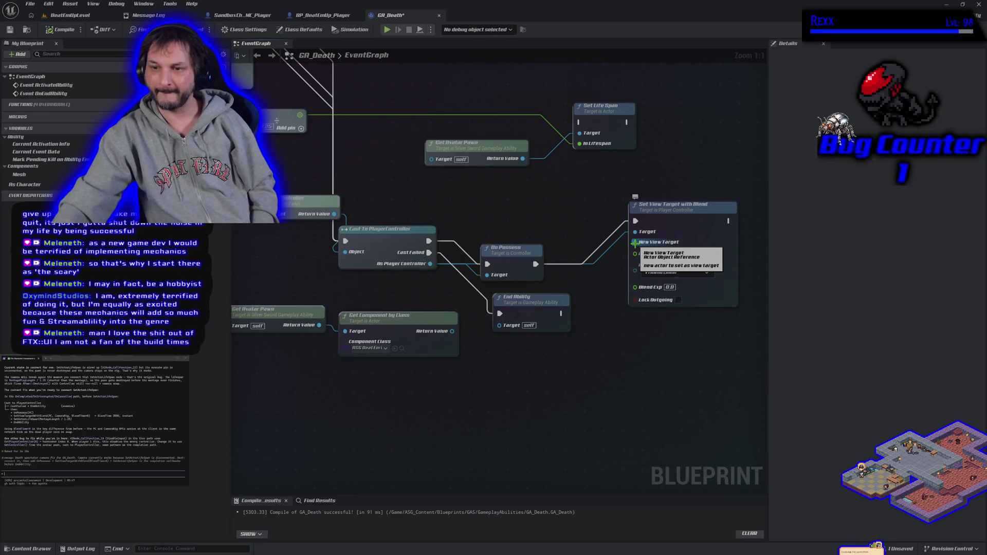
mouse_move(635, 243)
left_mouse_down()
mouse_move(547, 391)
mouse_move(454, 338)
left_mouse_up()
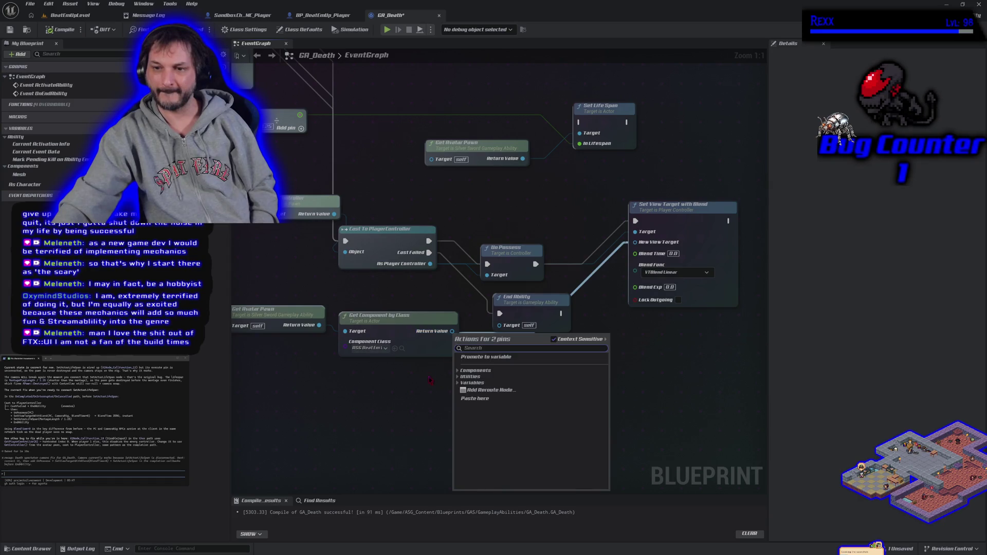
key("Escape")
left_click_drag(392, 412, 508, 403)
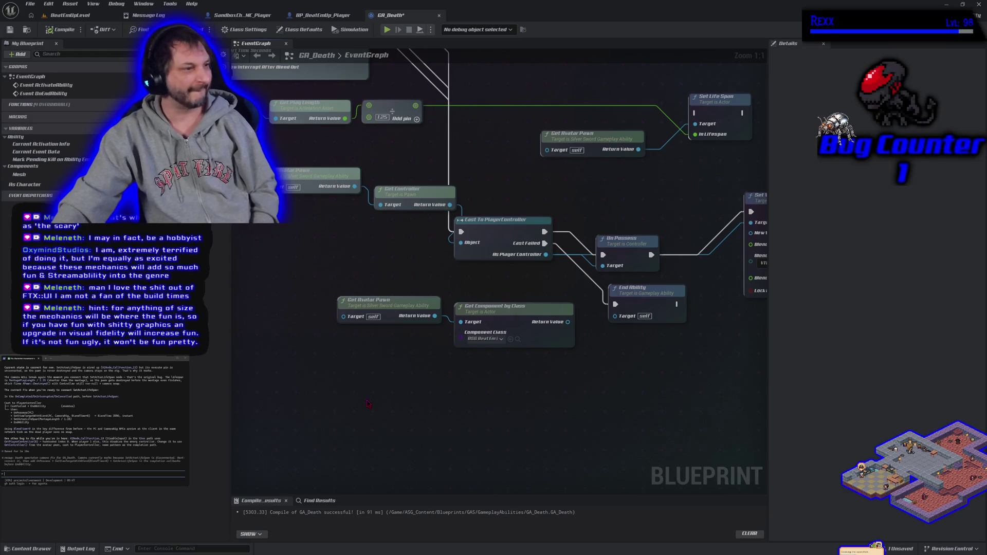
mouse_move(366, 398)
left_mouse_down()
mouse_move(417, 374)
mouse_move(502, 306)
mouse_move(392, 406)
mouse_move(494, 514)
left_mouse_up()
left_click_drag(566, 309, 290, 404)
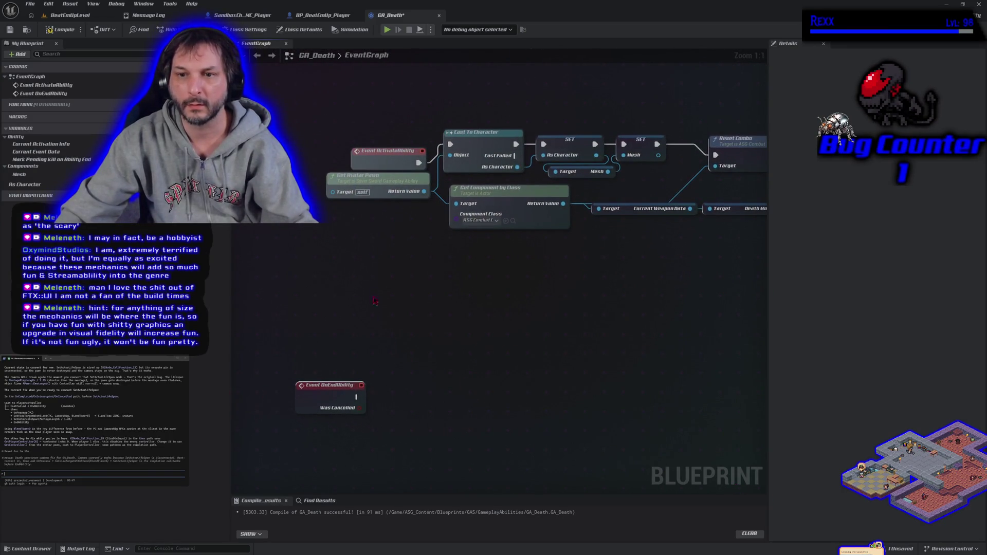
left_click(508, 190)
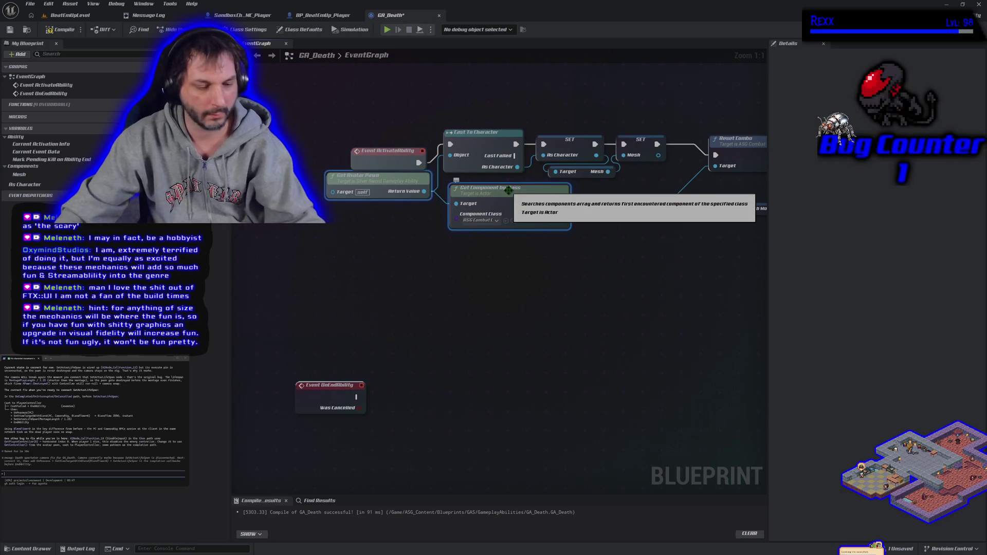
mouse_move(508, 190)
left_mouse_down()
mouse_move(526, 309)
mouse_move(557, 355)
mouse_move(578, 432)
mouse_move(452, 360)
mouse_move(370, 365)
left_mouse_up()
key("ctrl+v")
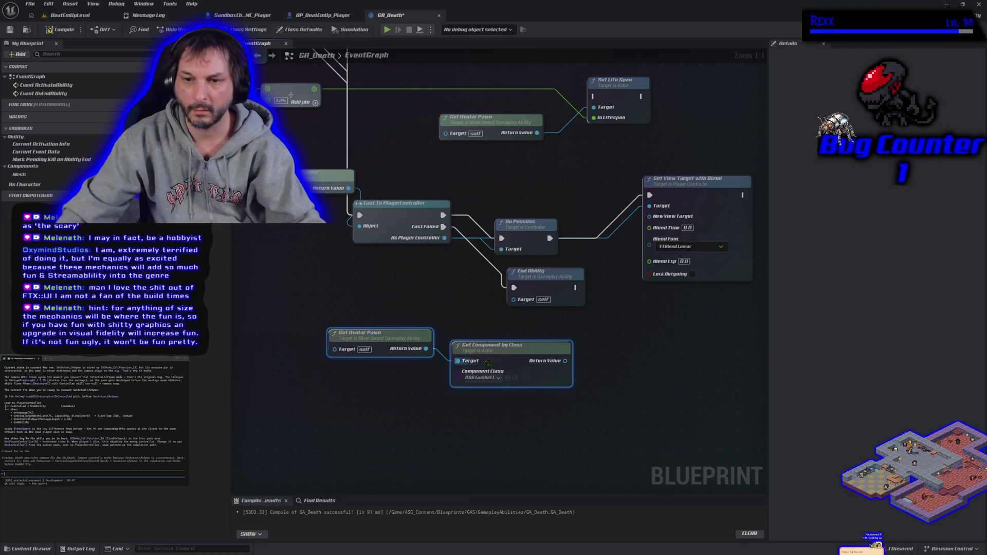
left_click(486, 378)
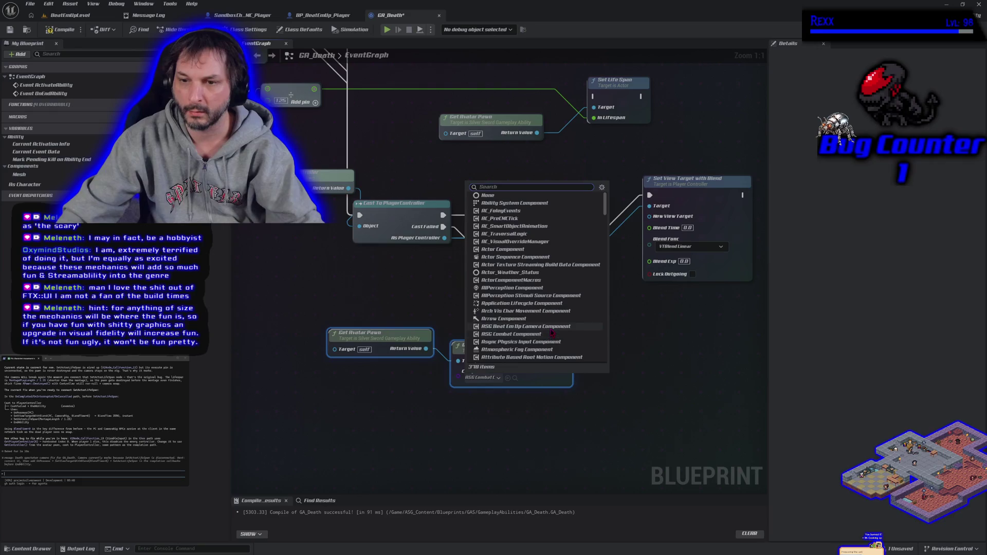
left_click(545, 327)
mouse_move(566, 361)
left_mouse_down()
mouse_move(625, 284)
mouse_move(638, 224)
mouse_move(652, 222)
left_mouse_up()
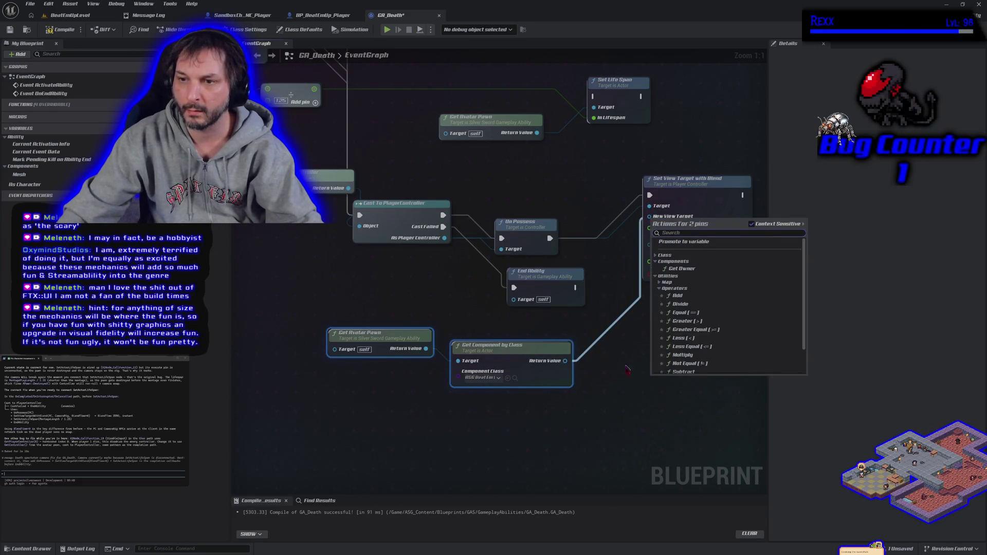
left_click(603, 386)
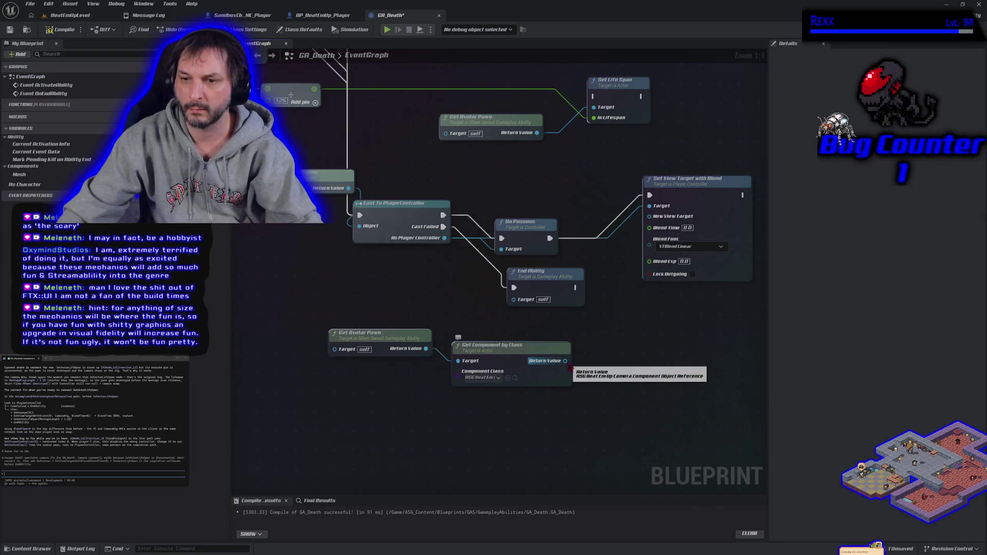
left_click_drag(566, 362, 603, 363)
type("get")
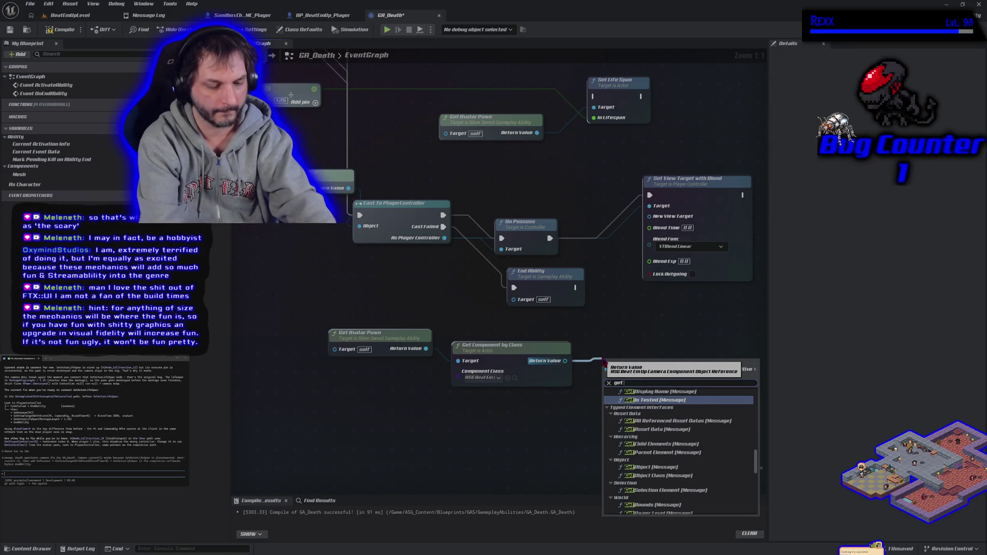
type(" camera com")
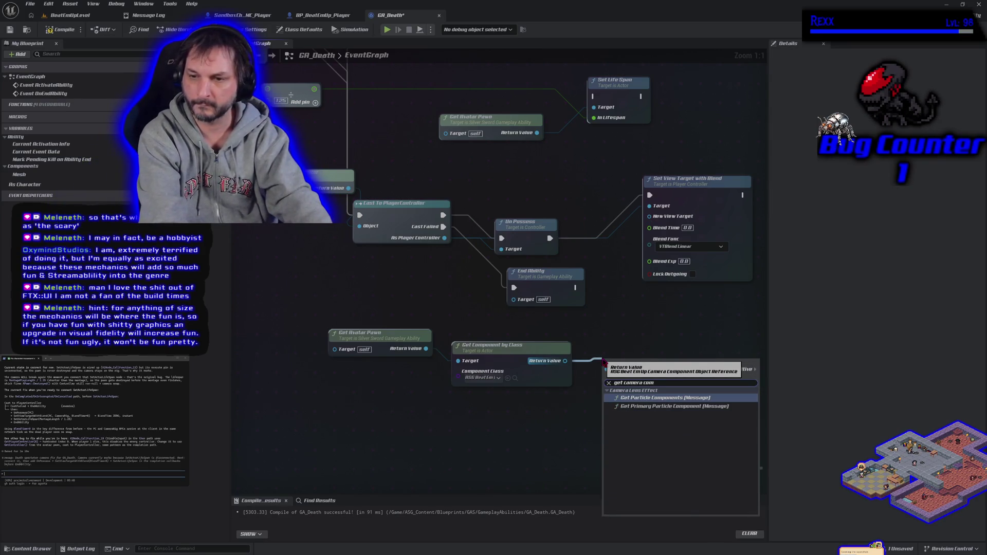
key("BackSpace")
key("BackSpace")
key("BackSpace")
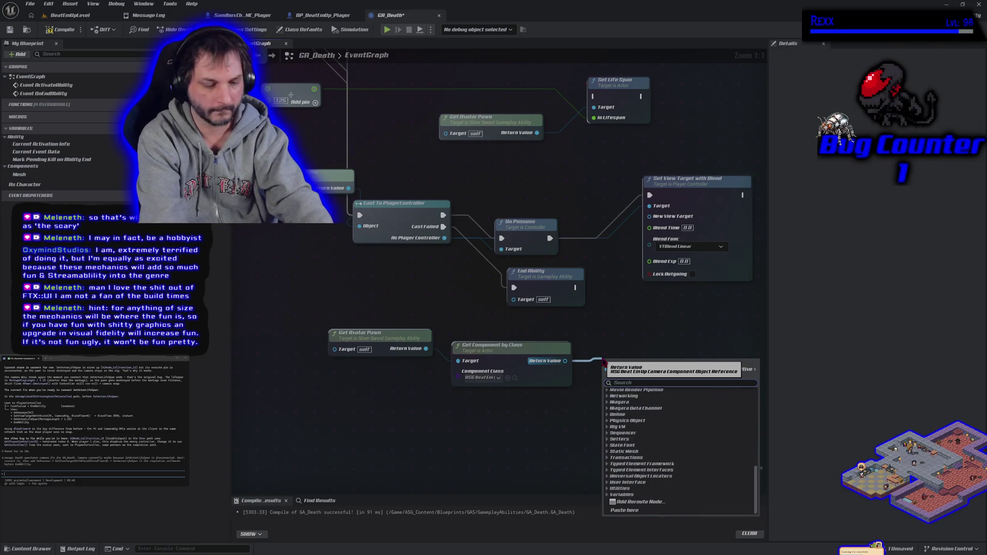
type("getcomponen")
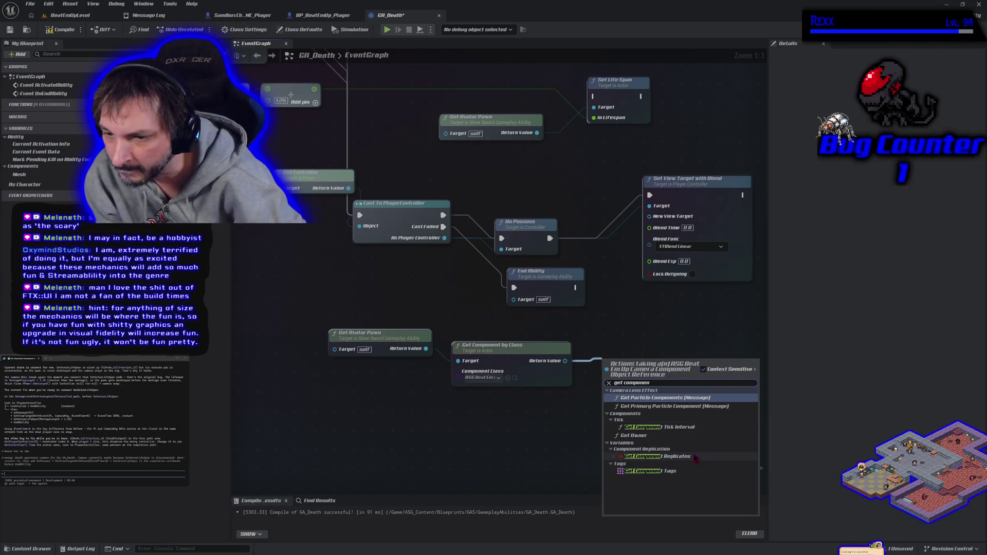
left_click(563, 449)
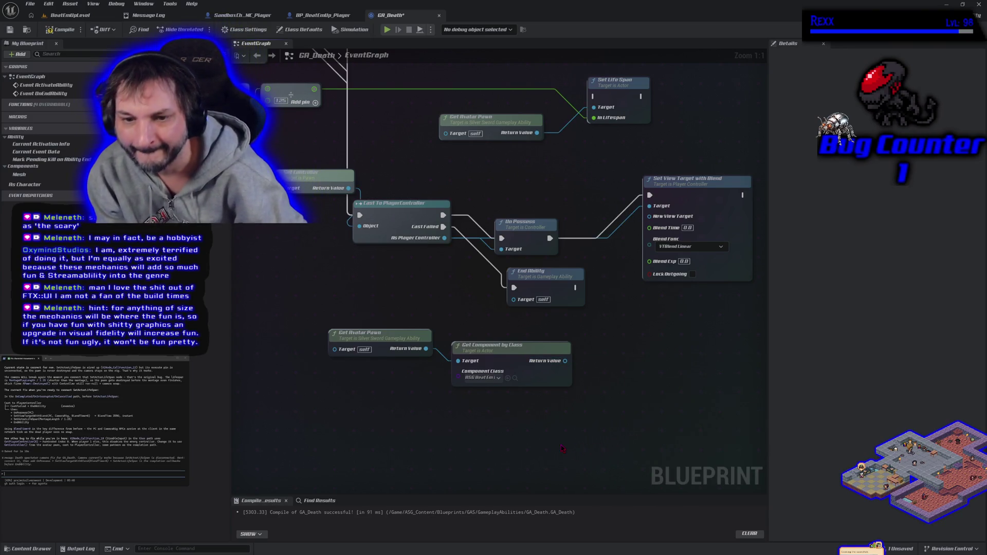
left_click_drag(464, 412, 531, 425)
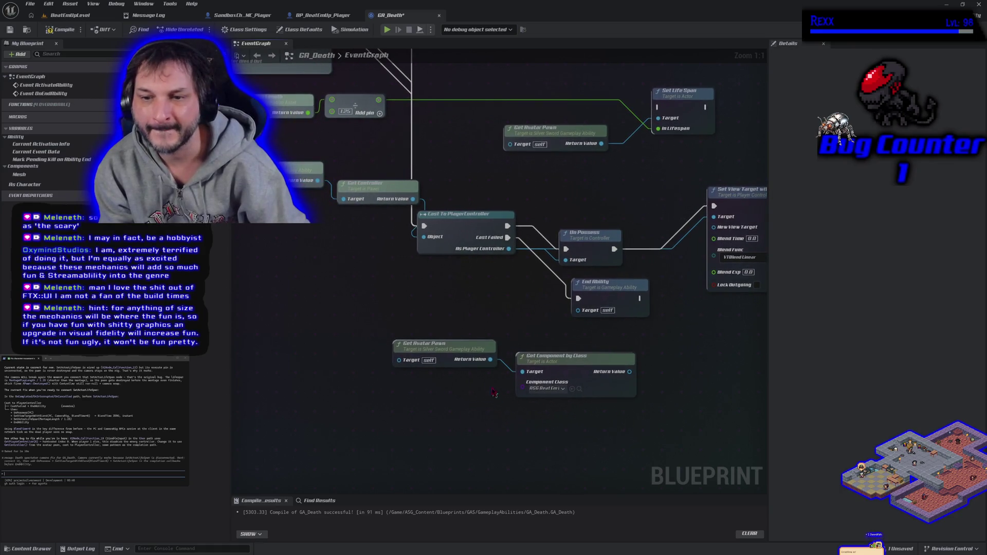
- Replace the pawn lookup nodes with As Character feeding a Cast To BP_BeatEmUp_Player
left_click_drag(440, 336, 531, 389)
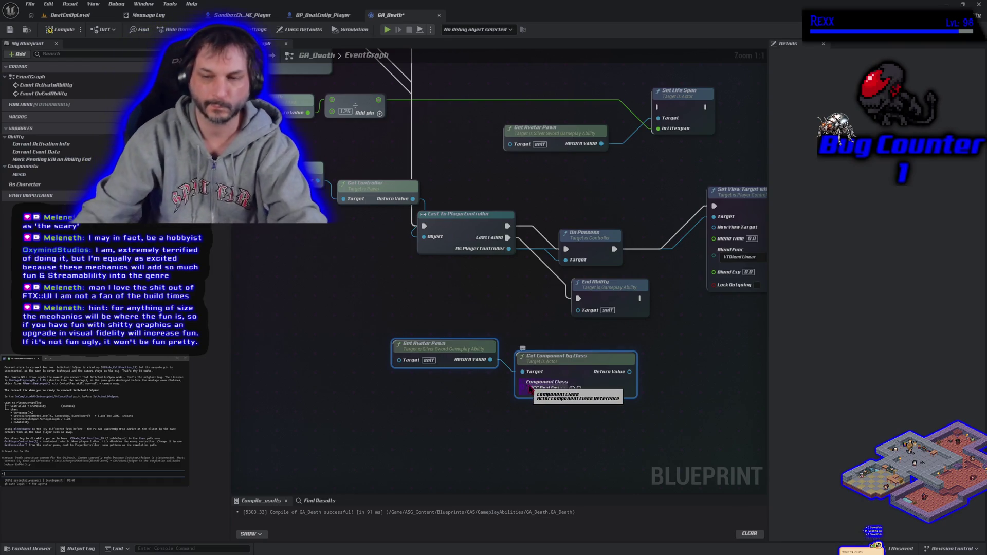
key("Delete")
mouse_move(25, 184)
left_mouse_down()
mouse_move(62, 216)
mouse_move(504, 363)
left_mouse_up()
type("cast to")
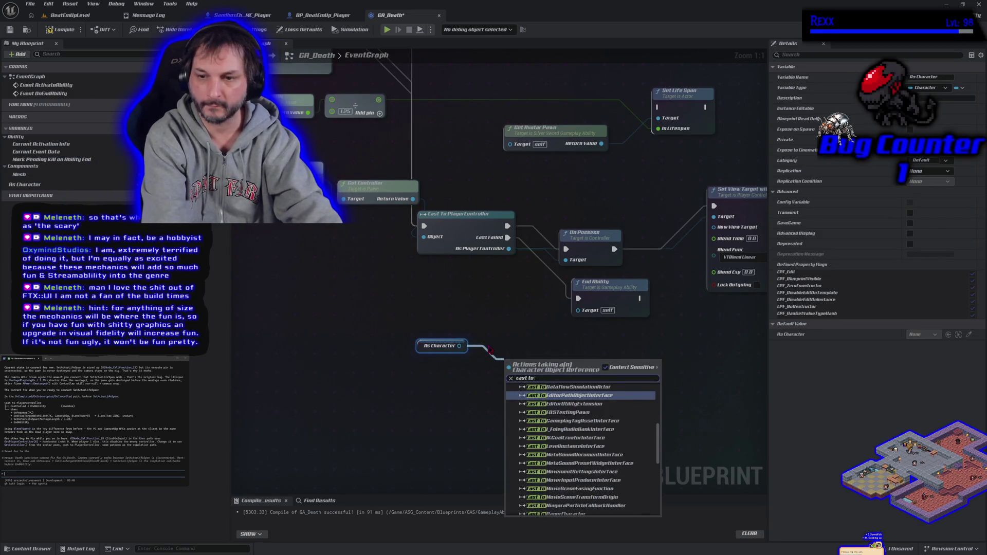
type(" beat")
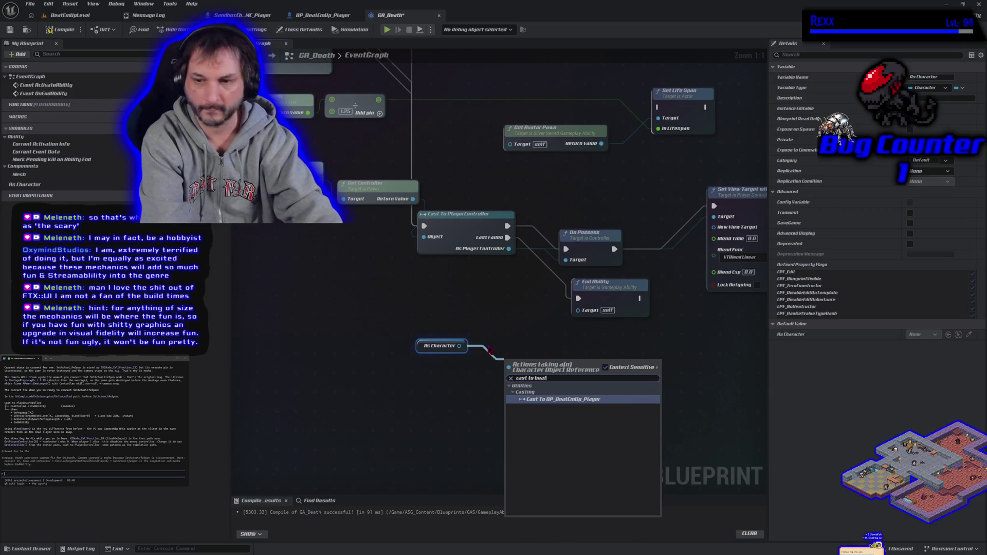
key("Return")
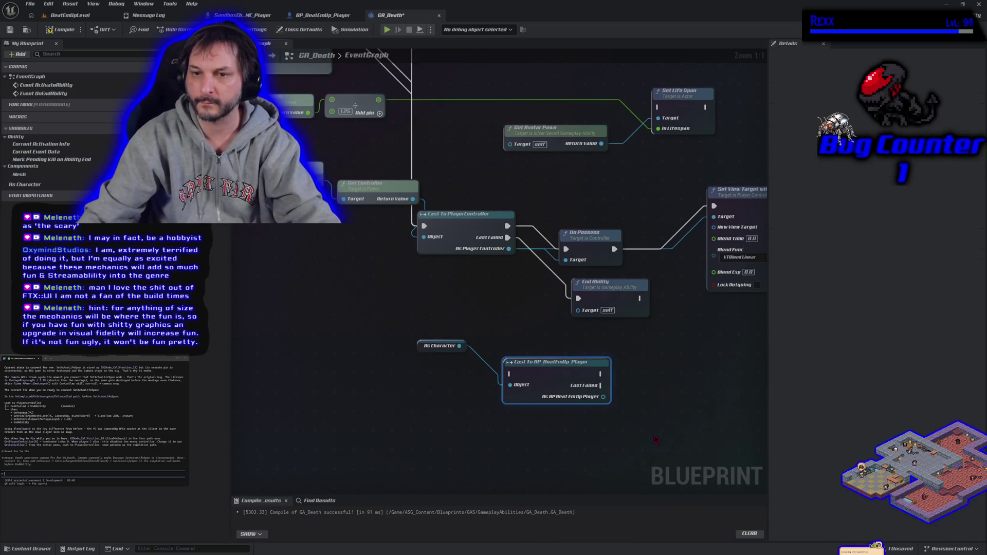
- Wire the cast player's Beat Em Up Camera Rig Ref into New View Target, linking Un Possess to End Ability
left_click_drag(605, 397, 631, 395)
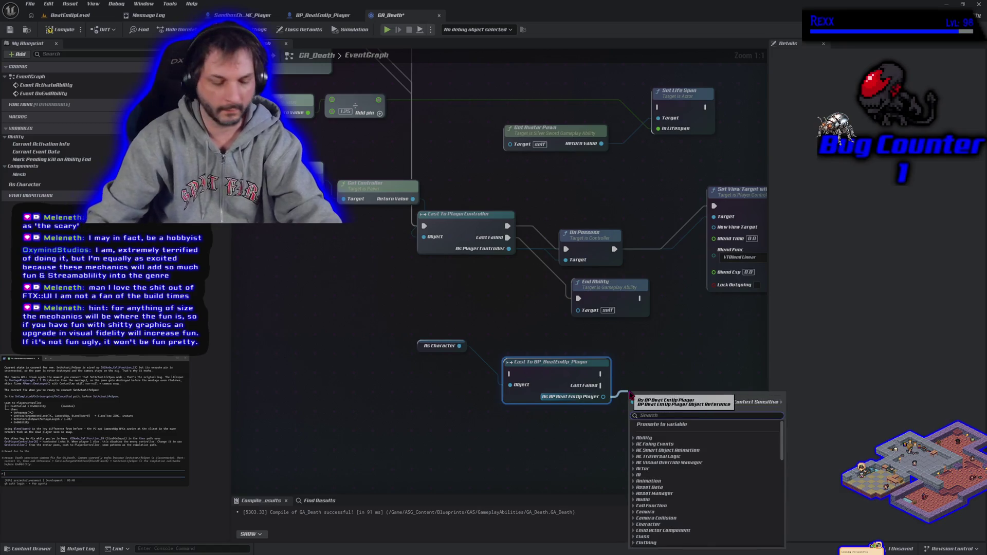
type("get beat")
key("Return")
mouse_move(607, 375)
left_mouse_down()
mouse_move(620, 347)
mouse_move(586, 212)
mouse_move(597, 288)
mouse_move(617, 324)
mouse_move(610, 319)
left_mouse_up()
type("get camera")
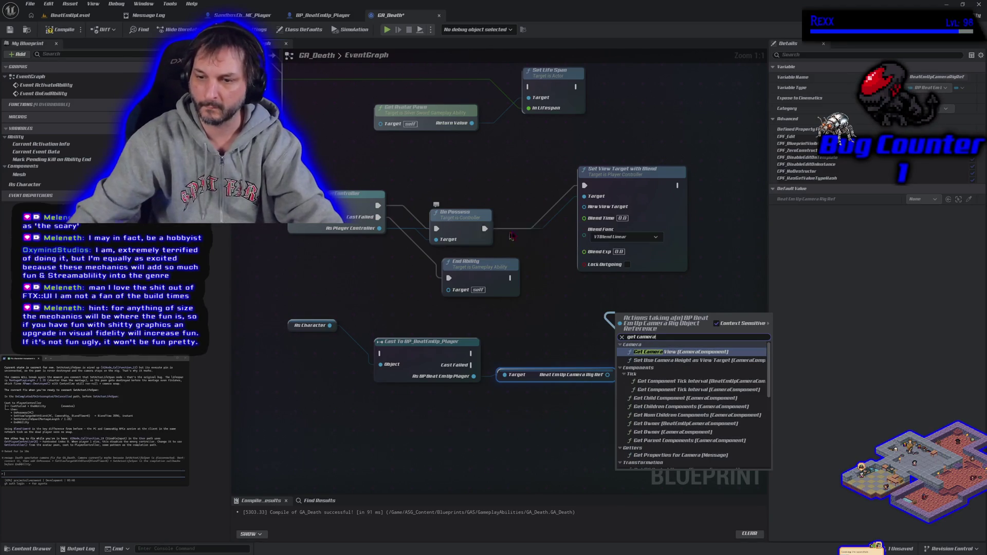
key("Escape")
mouse_move(611, 375)
left_mouse_down()
mouse_move(606, 383)
mouse_move(585, 206)
left_mouse_up()
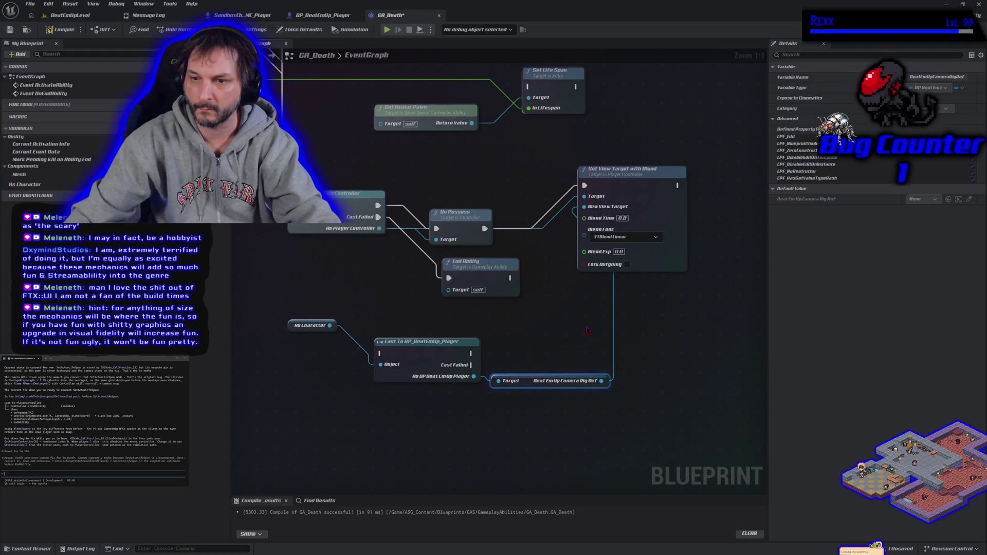
left_click_drag(556, 228, 519, 277)
mouse_move(544, 374)
left_mouse_down()
mouse_move(568, 380)
mouse_move(655, 184)
left_mouse_up()
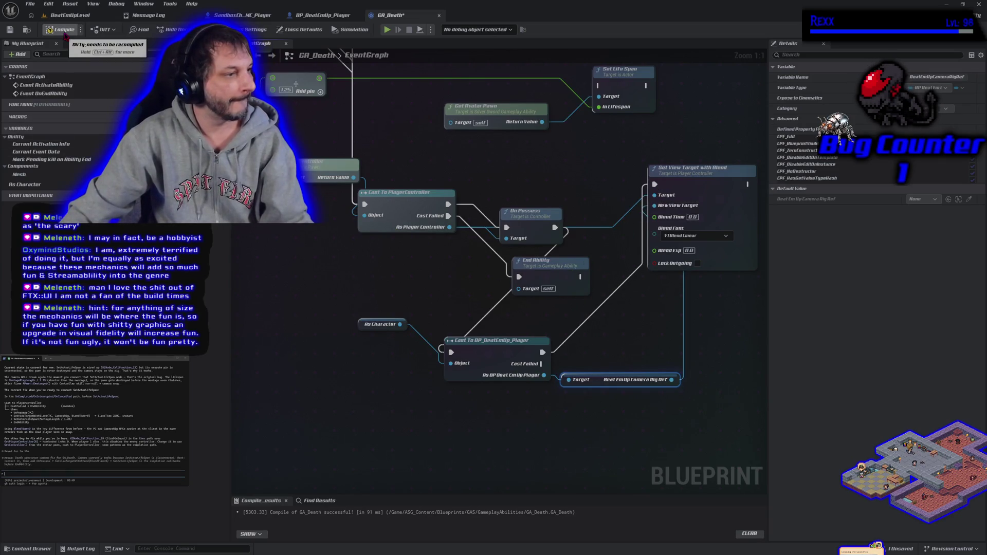
- Chain Set View Target with Blend into Set Life Span, compile GA_Death, and return to BeatEmUpLevel
left_click_drag(509, 174, 332, 215)
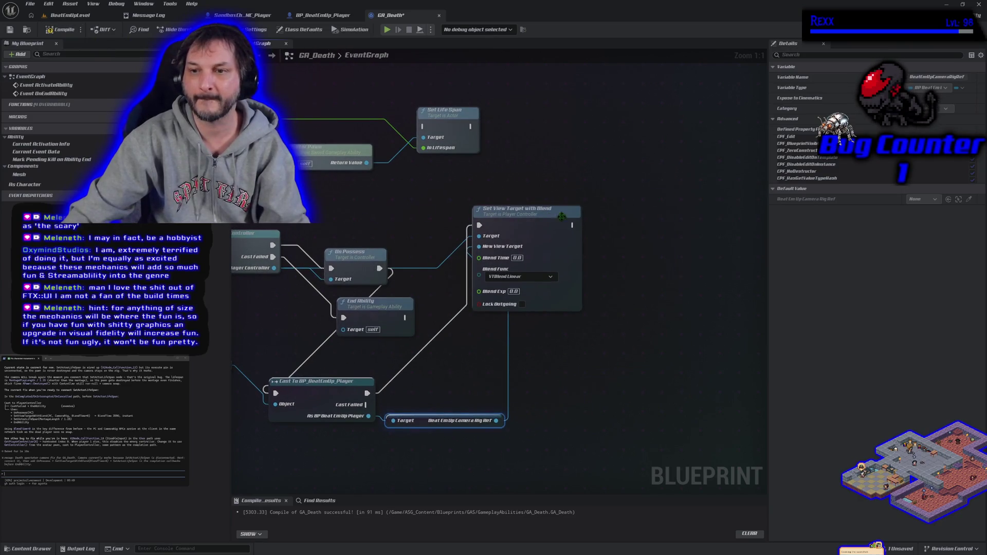
left_click(562, 216)
mouse_move(571, 225)
left_mouse_down()
mouse_move(586, 237)
mouse_move(435, 155)
mouse_move(424, 129)
left_mouse_up()
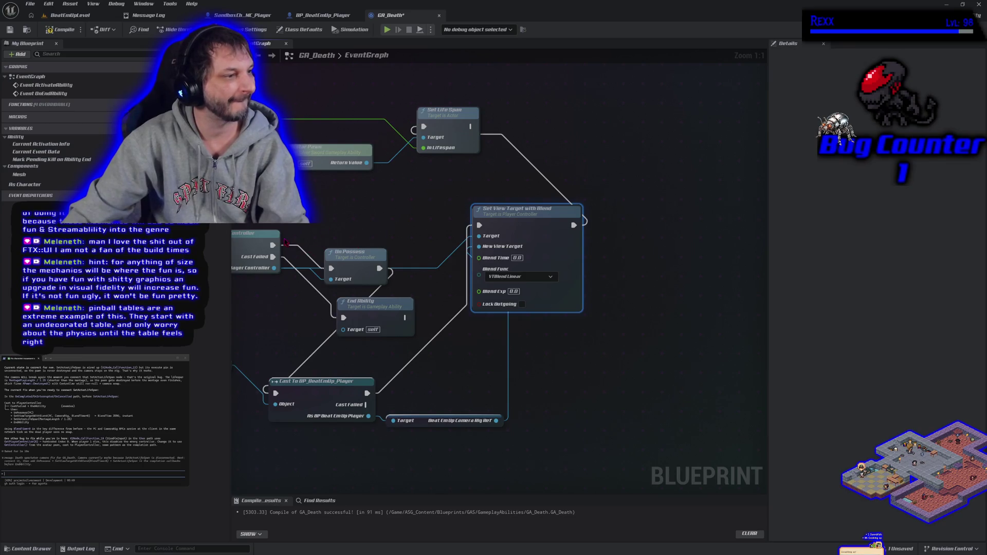
left_click_drag(285, 242, 538, 240)
left_click(61, 29)
left_click(67, 15)
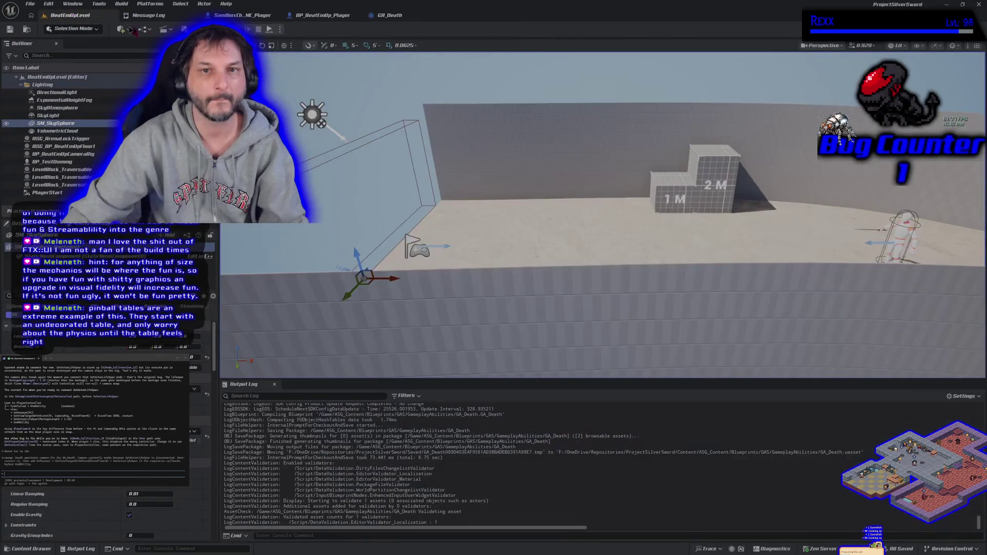
- Play-test the level in PIE, stop, look around the viewport, and reopen the GA_Death graph
key("alt+p")
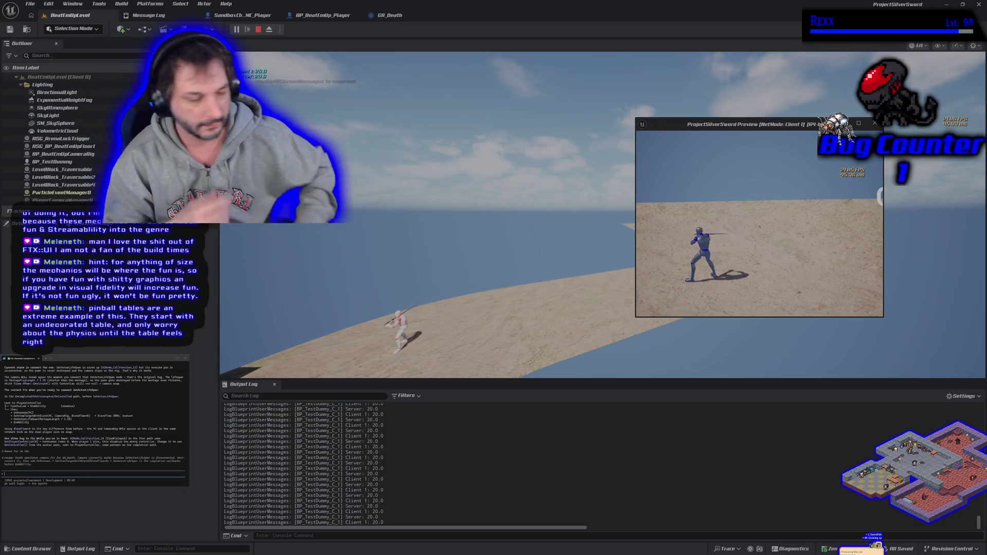
key("Escape")
mouse_move(637, 132)
left_mouse_down()
mouse_move(576, 205)
mouse_move(576, 231)
left_mouse_up()
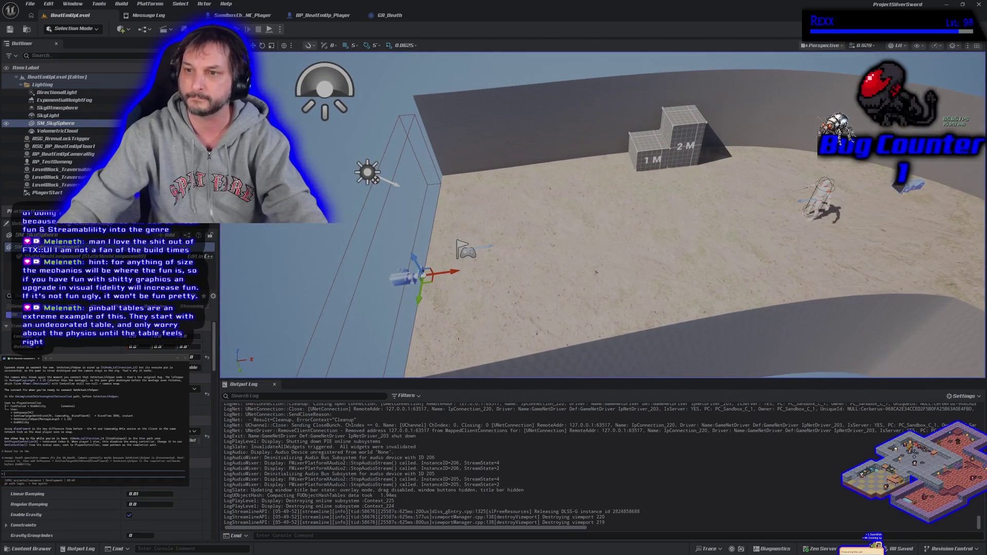
mouse_move(684, 291)
left_mouse_down()
mouse_move(628, 268)
mouse_move(684, 291)
mouse_move(643, 221)
mouse_move(638, 258)
mouse_move(658, 242)
left_mouse_up()
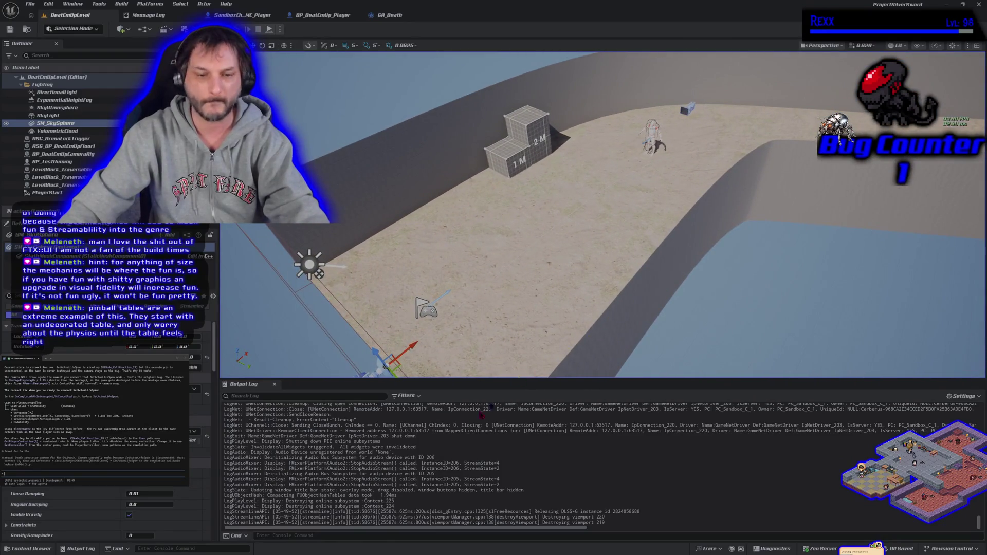
left_click(390, 25)
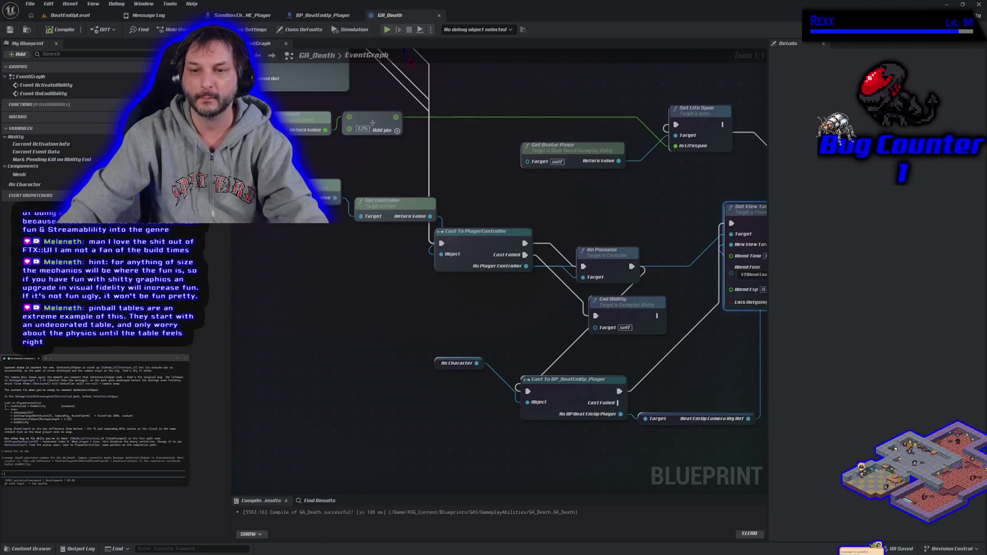
scroll(382, 295, "up", 3)
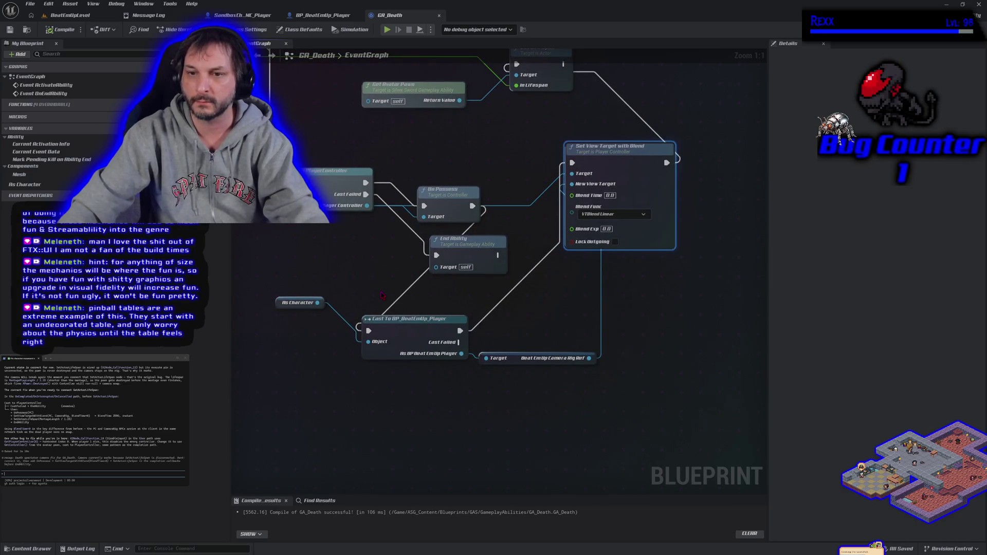
- Zoom out and select and copy the entire GA_Death node network
left_click_drag(382, 295, 423, 304)
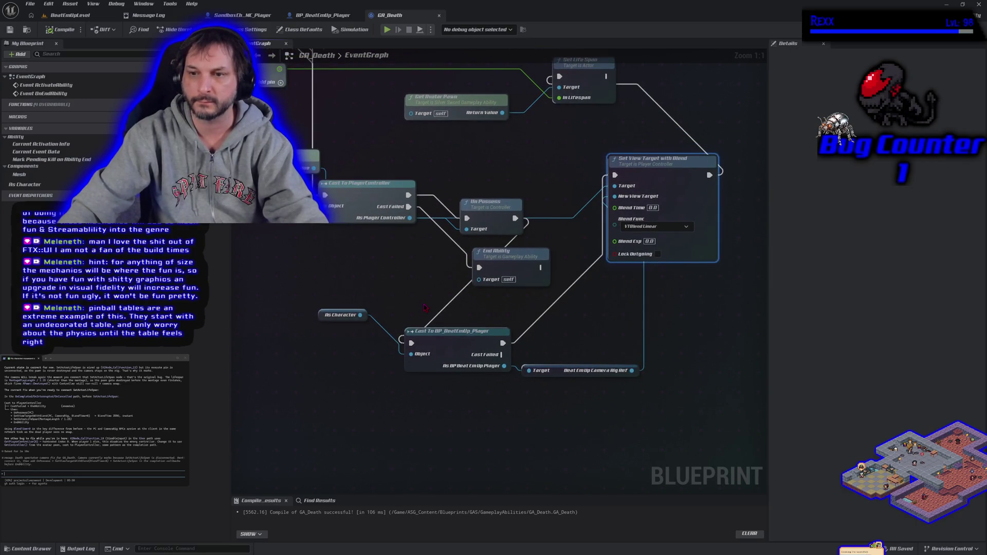
scroll(425, 307, "down", 5)
left_click_drag(482, 333, 599, 337)
left_click(474, 321)
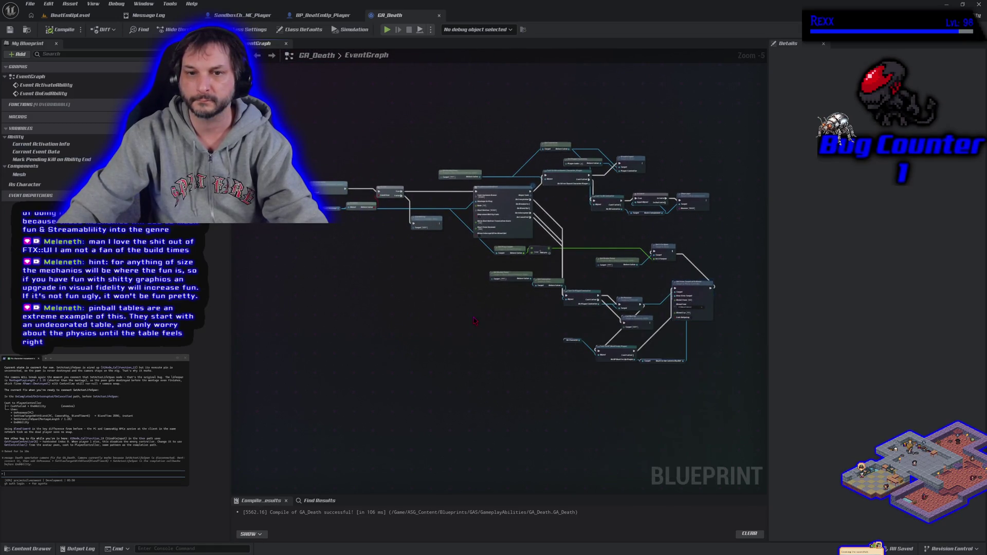
left_click_drag(475, 295, 384, 282)
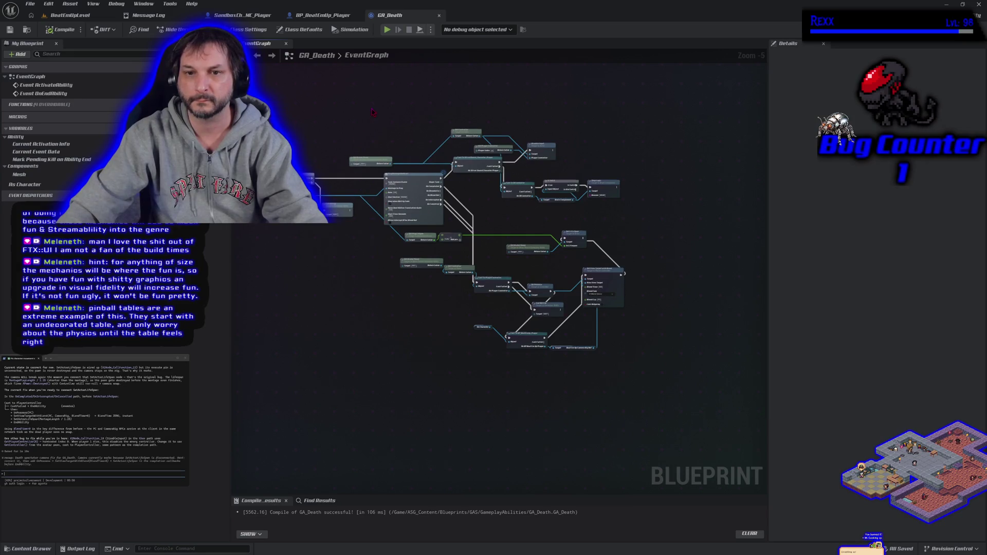
mouse_move(371, 94)
left_mouse_down()
mouse_move(566, 329)
mouse_move(617, 378)
mouse_move(644, 387)
left_mouse_up()
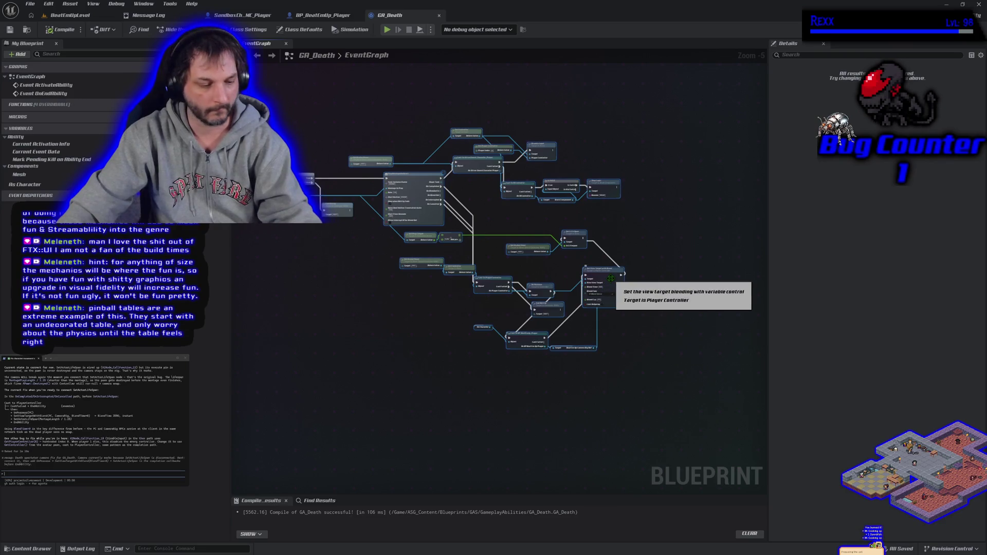
left_click(473, 397)
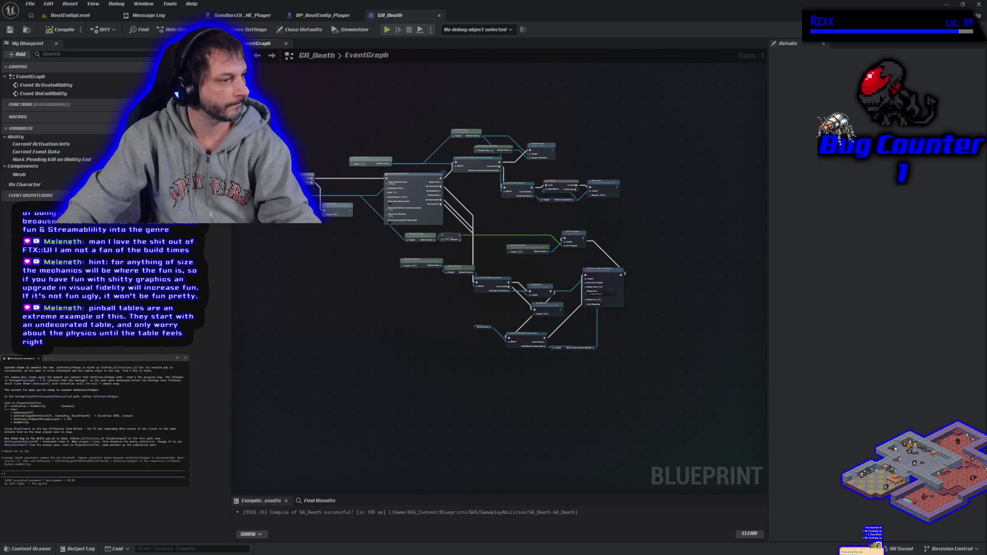
- Paste the copied graph text into the terminal prompt, accept the large paste, and send it
key("ctrl+v")
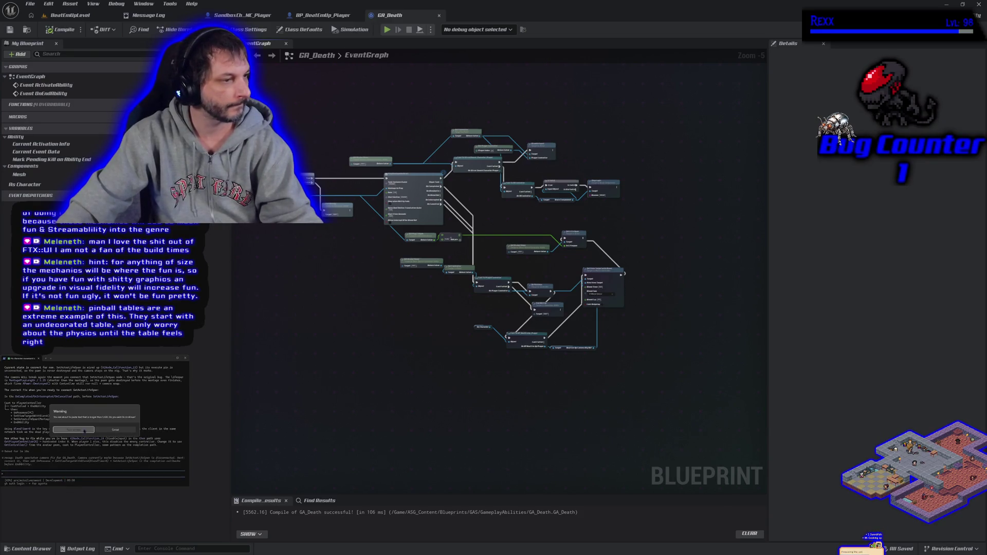
left_click(84, 431)
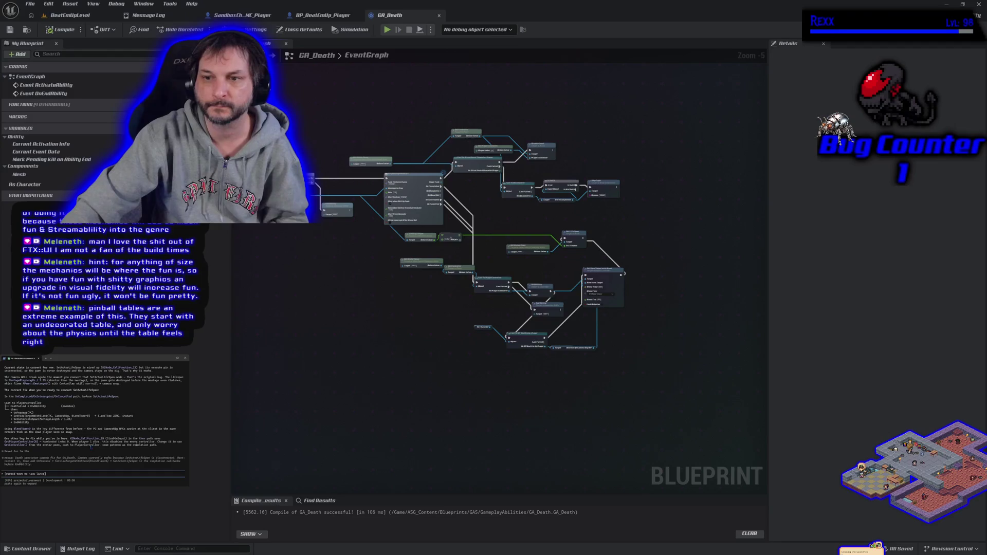
key("Return")
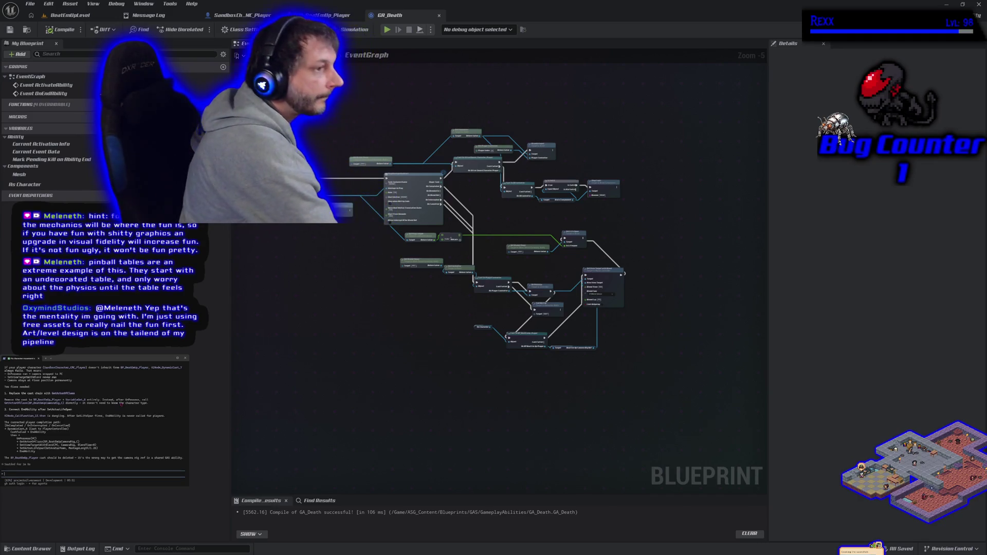
scroll(114, 404, "up", 3)
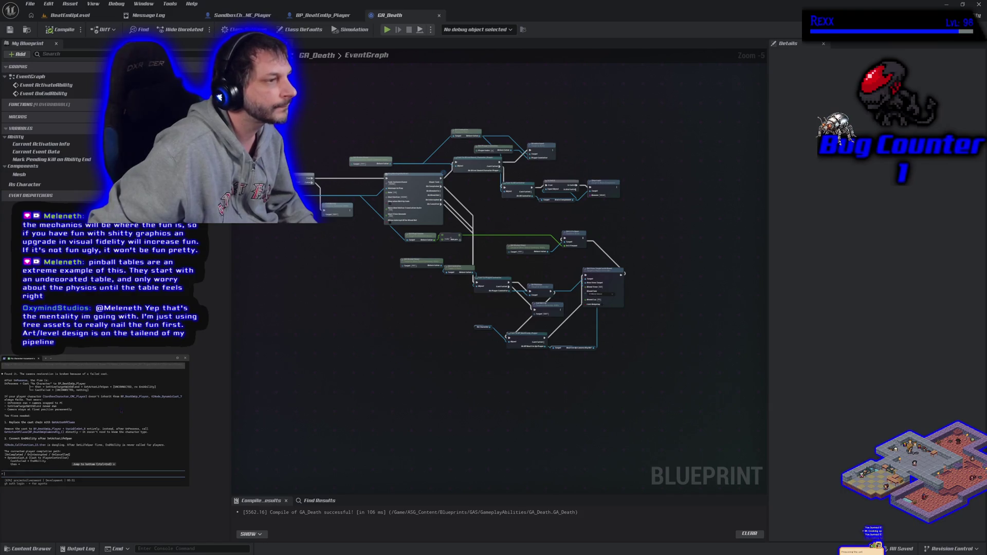
- Shift Set View Target and Set Life Span right, placing the cast and camera rig nodes beside them
scroll(556, 304, "up", 4)
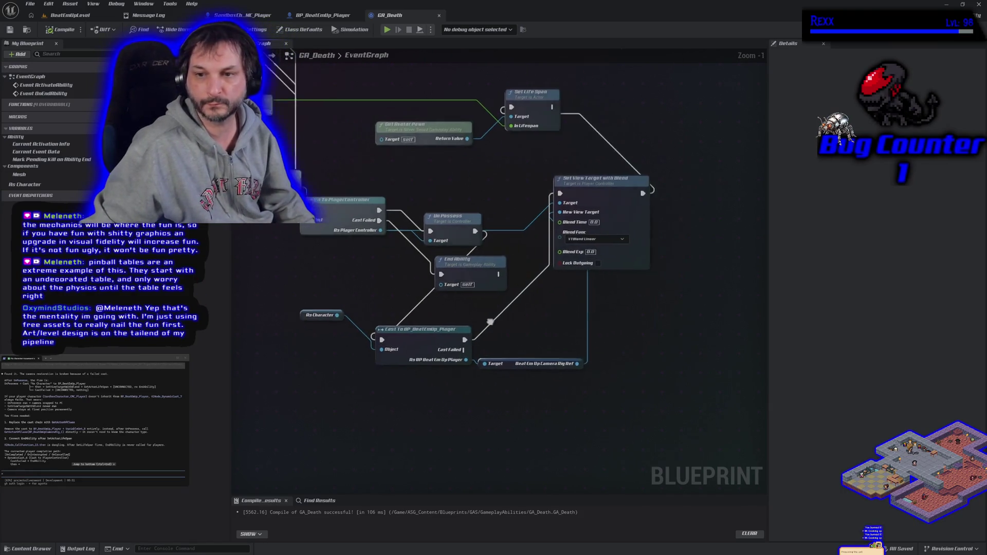
mouse_move(593, 213)
left_mouse_down()
mouse_move(717, 213)
mouse_move(707, 214)
left_mouse_up()
mouse_move(502, 125)
left_mouse_down()
mouse_move(745, 125)
mouse_move(757, 206)
left_mouse_up()
mouse_move(359, 433)
left_mouse_down()
mouse_move(467, 372)
mouse_move(471, 360)
left_mouse_up()
mouse_move(361, 343)
left_mouse_down()
mouse_move(437, 288)
mouse_move(501, 219)
mouse_move(475, 191)
left_mouse_up()
left_click(643, 189)
left_click(734, 181, "shift")
left_click_drag(734, 181, 837, 186)
- Move Get Avatar Pawn next to Set View Target and As Character up beside UnPossess
left_click_drag(525, 369, 535, 470)
left_click_drag(355, 238, 684, 260)
left_click_drag(524, 485, 542, 392)
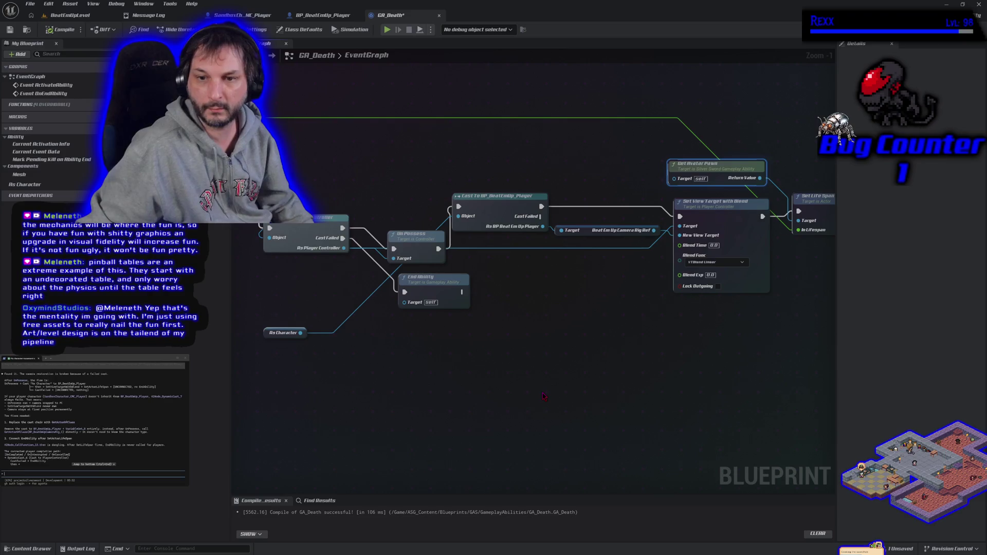
left_click(267, 333)
left_click_drag(267, 333, 390, 214)
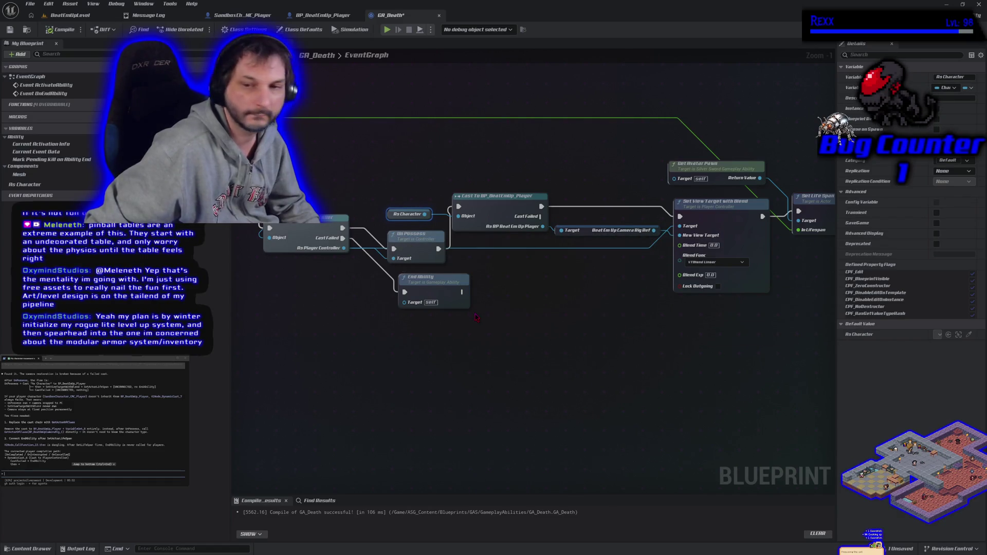
- Delete the Cast To BP_BeatEmUp_Player node and the leftover camera rig reference getter
left_click(496, 206)
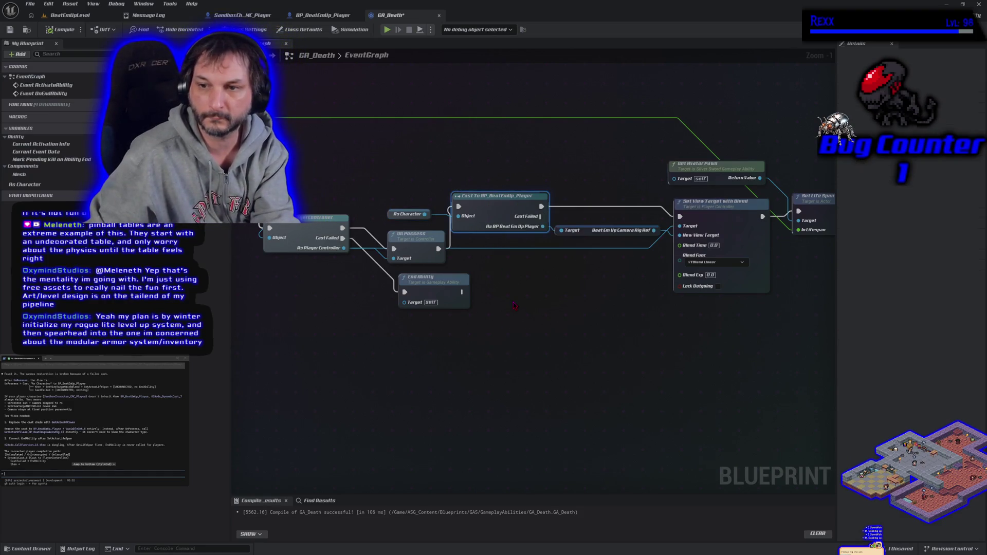
key("Delete")
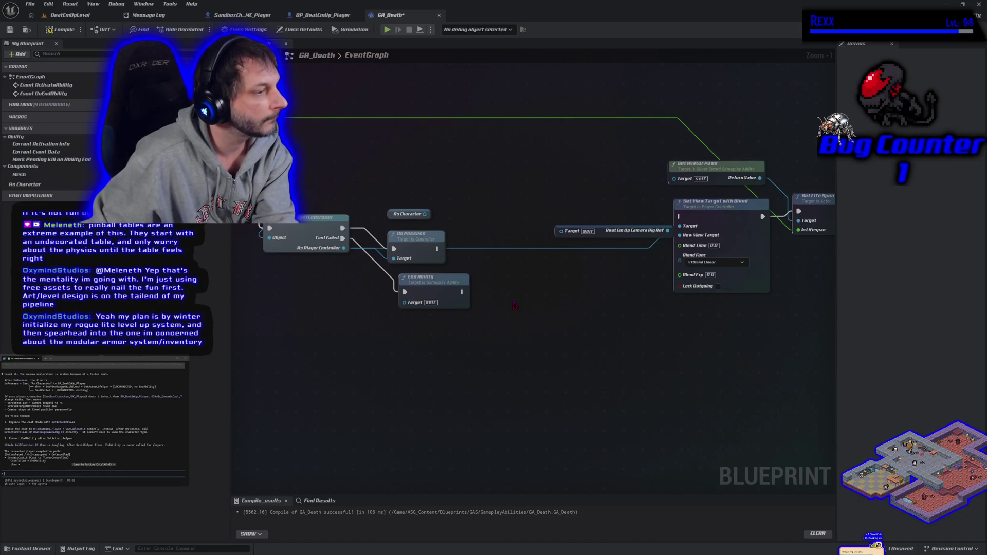
left_click(604, 235)
key("Delete")
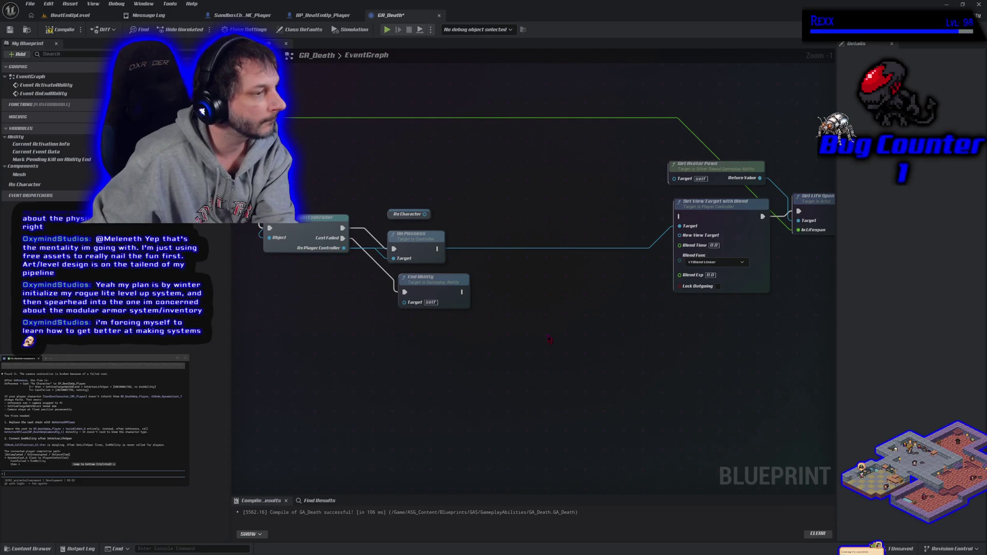
- Add a Get Actor Of Class node for ASG Beat Em Up Camera Rig, feeding Set View Target's New View Target
right_click(502, 236)
type("get actor o")
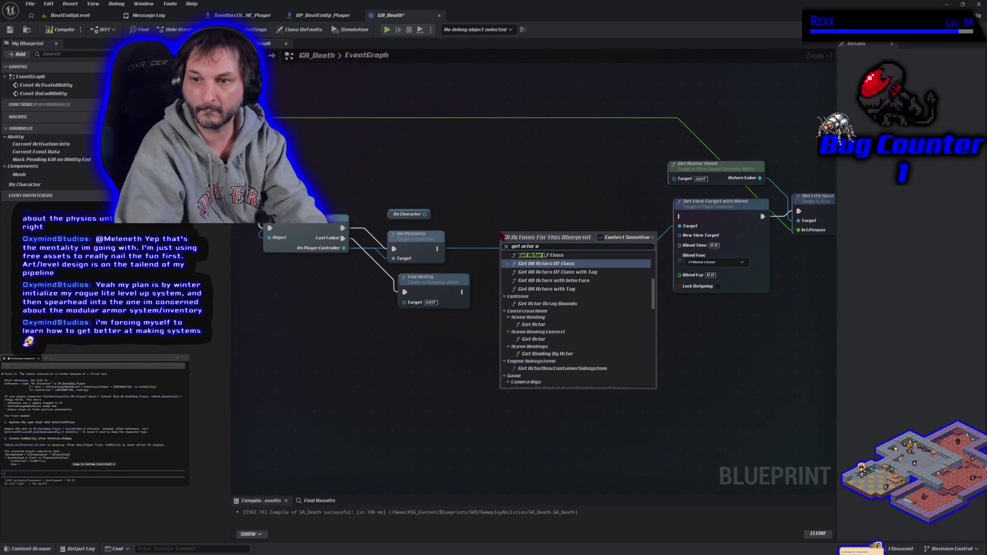
key("Return")
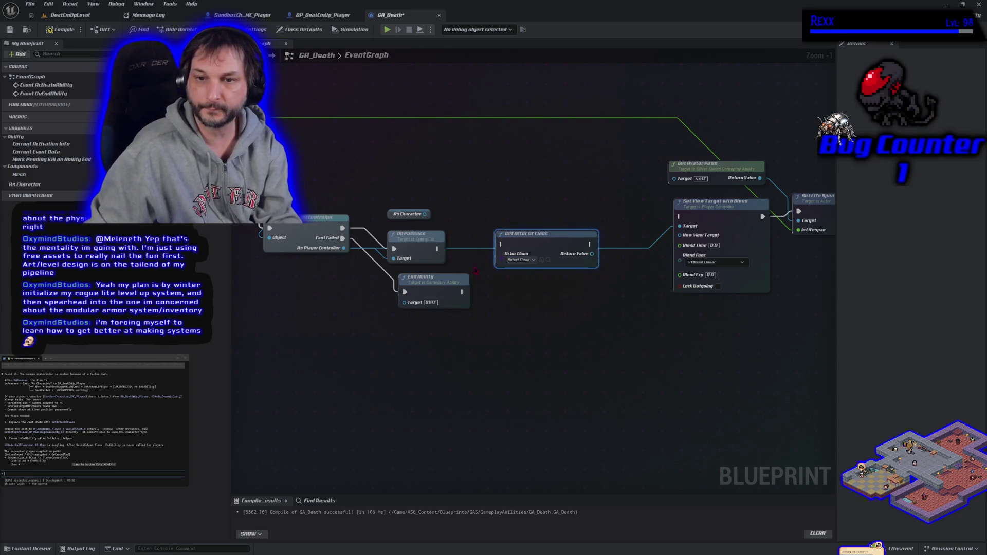
left_click_drag(439, 250, 502, 244)
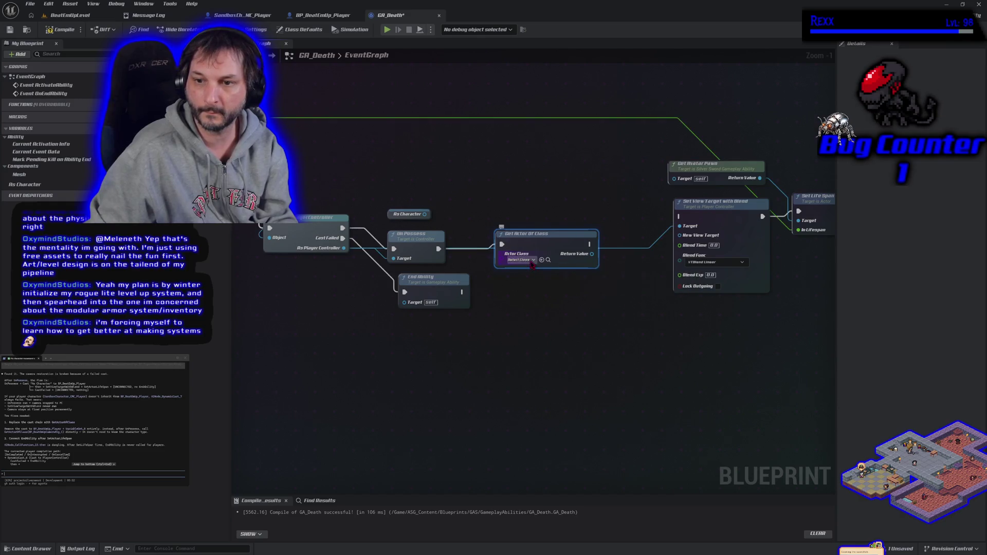
left_click(534, 260)
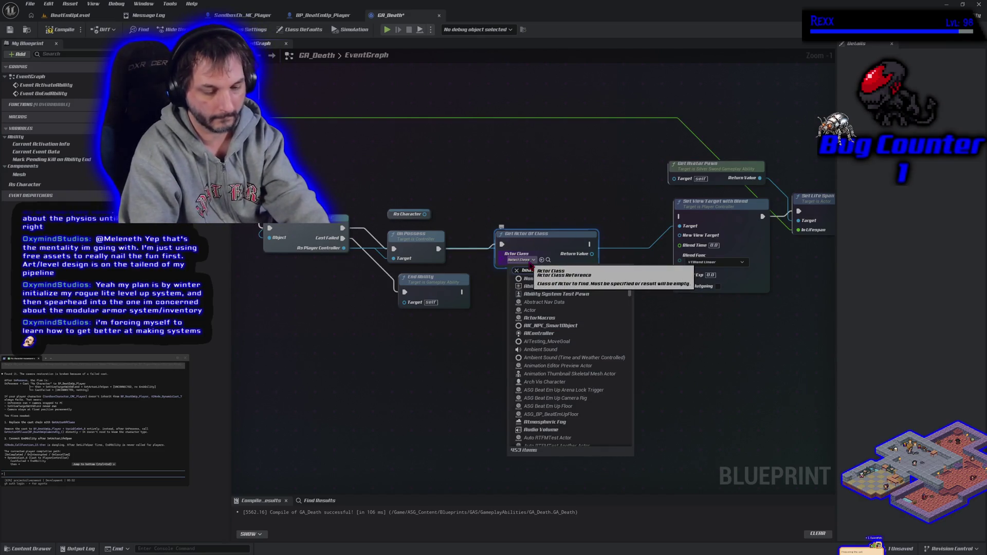
type("eatem")
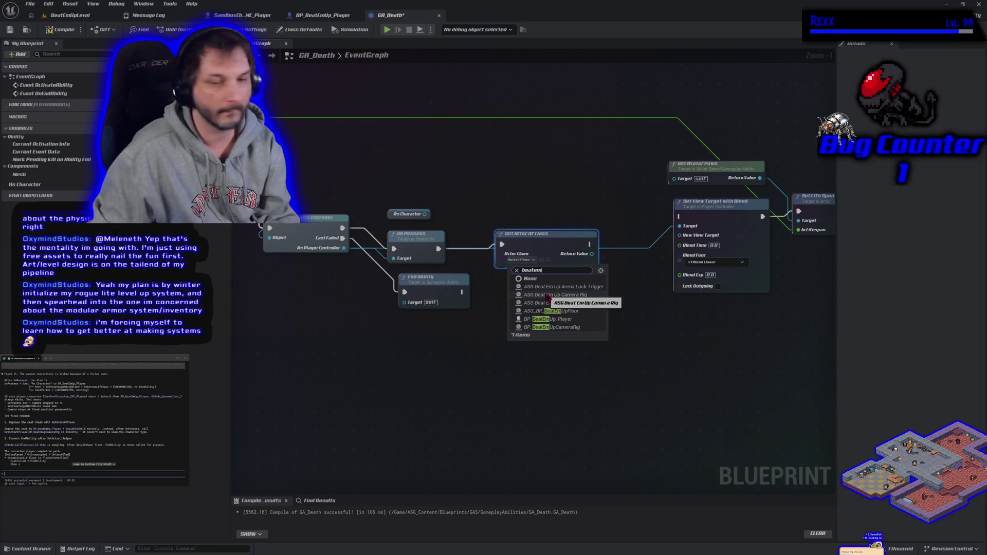
left_click(548, 295)
mouse_move(594, 255)
left_mouse_down()
mouse_move(625, 263)
mouse_move(680, 237)
left_mouse_up()
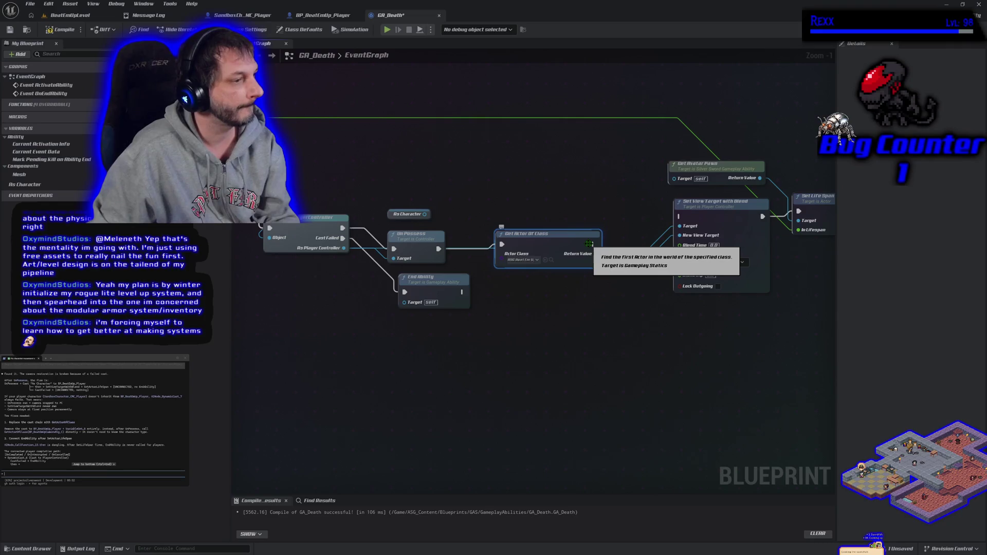
left_click_drag(593, 244, 680, 216)
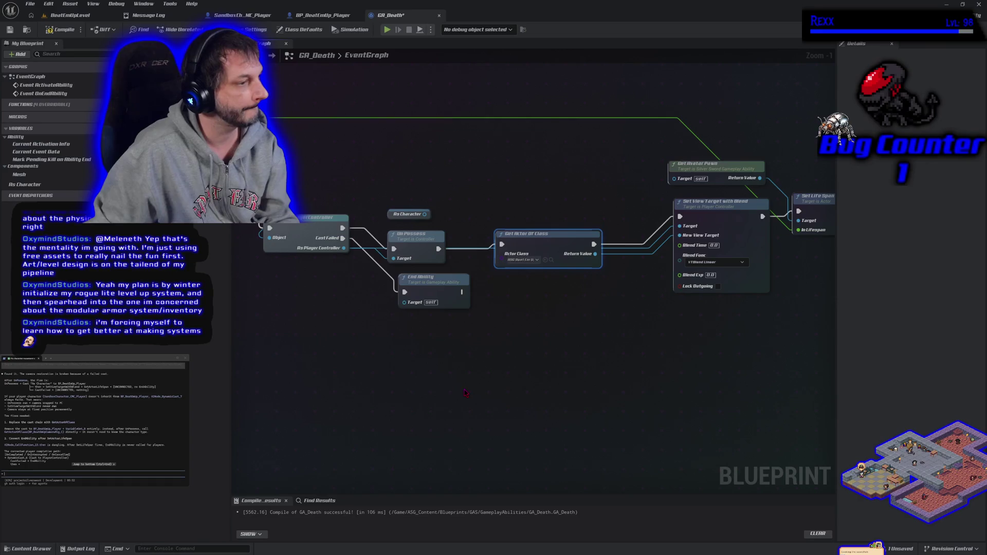
- Paste a copy of End Ability after Set Life Span, align it, and compile GA_Death
left_click_drag(467, 413, 371, 414)
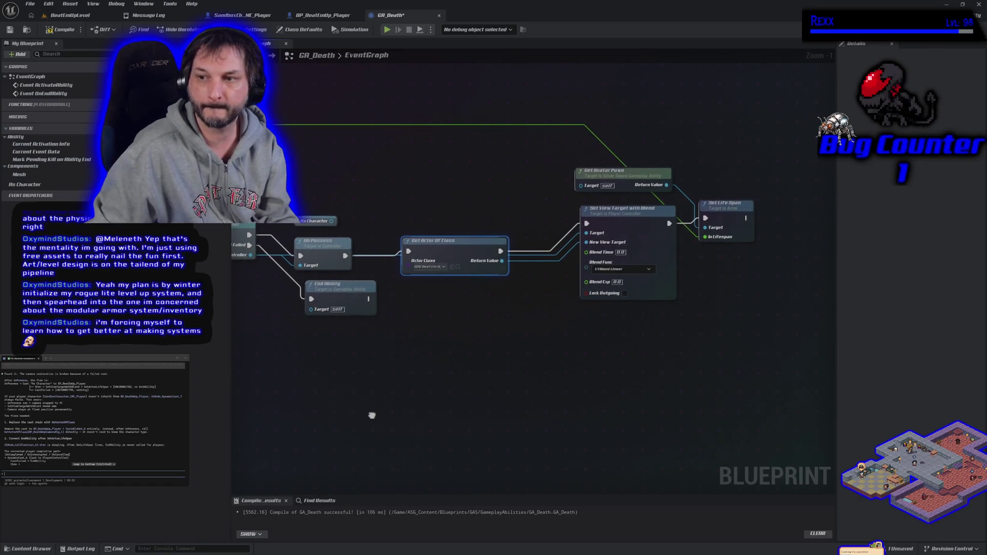
left_click(342, 312)
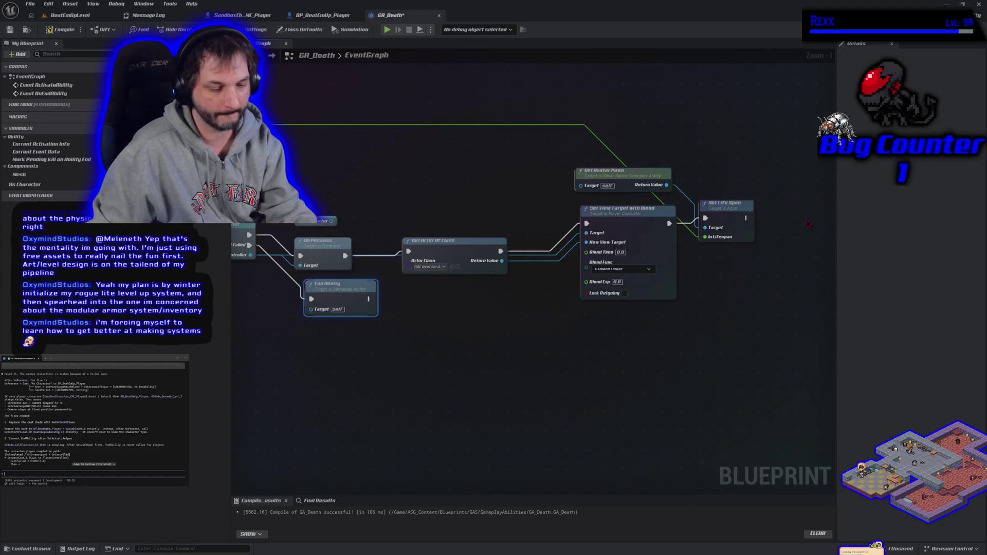
key("ctrl+v")
left_click_drag(807, 235, 748, 220)
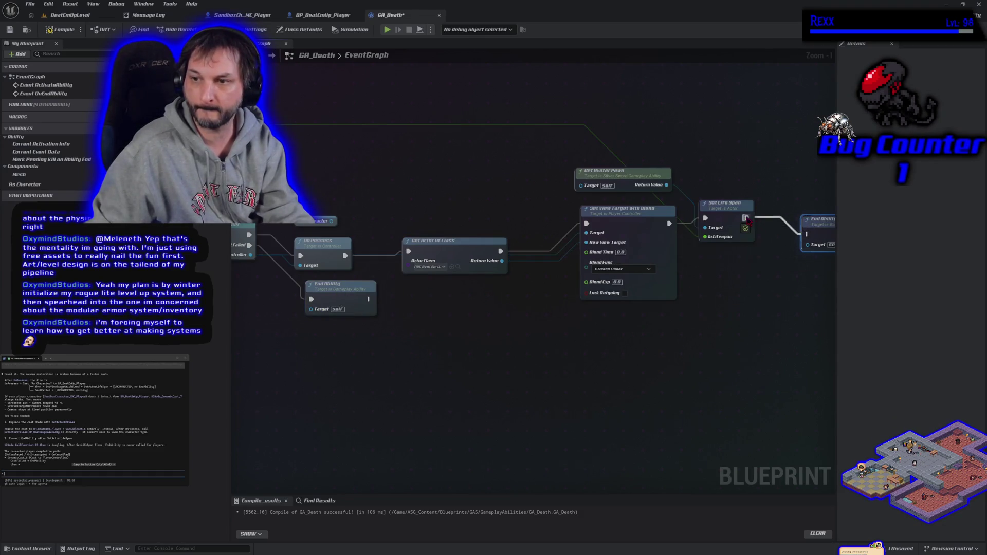
left_click_drag(822, 220, 797, 203)
left_click(60, 29)
left_click(306, 353)
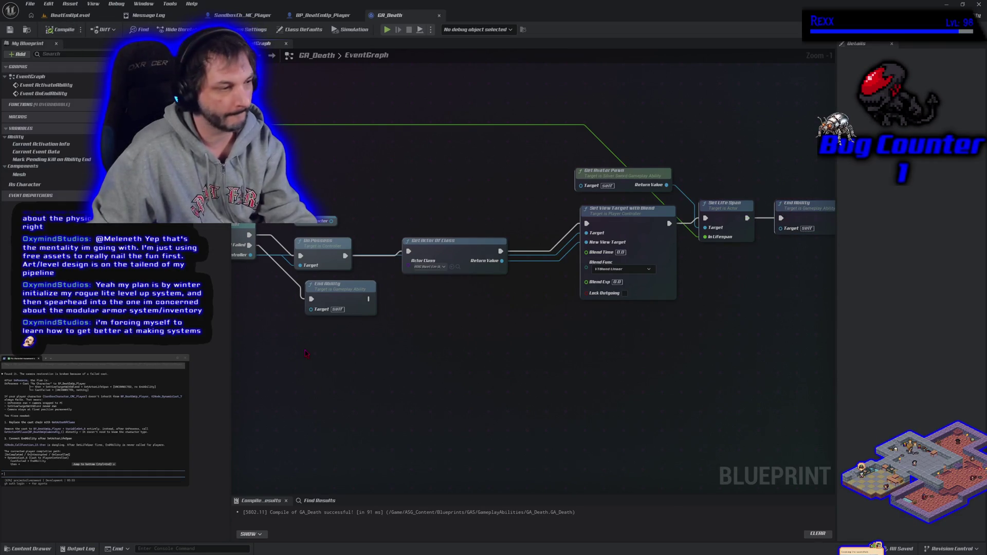
- Save GA_Death, delete the unused As Character getter, recompile, and save all assets
key("ctrl+s")
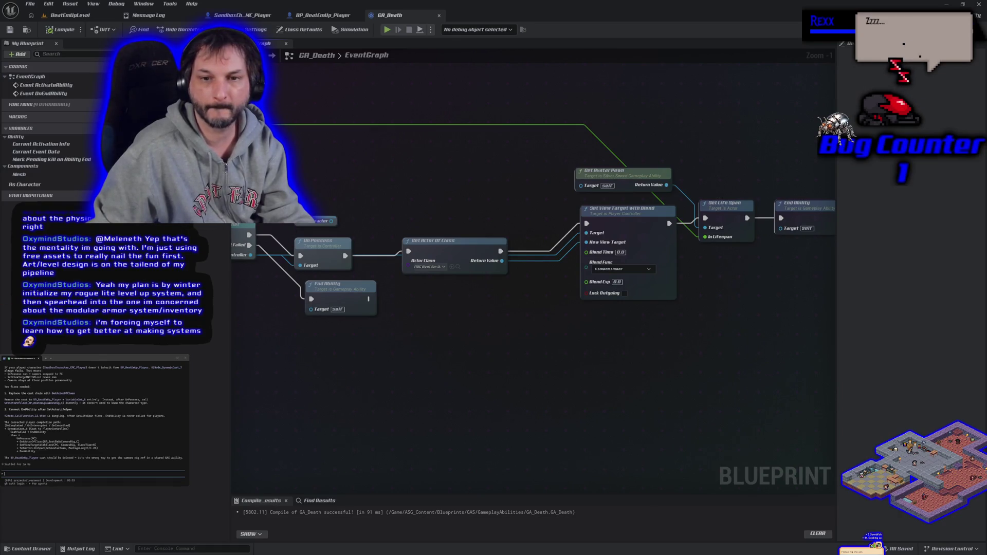
left_click(311, 222)
key("Delete")
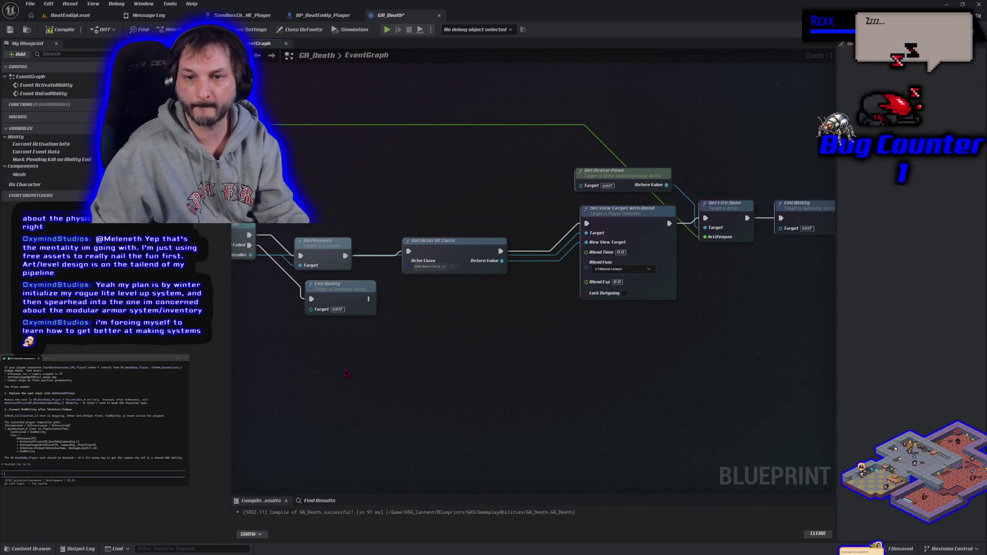
scroll(280, 323, "down", 1)
left_click(62, 29)
left_click(30, 4)
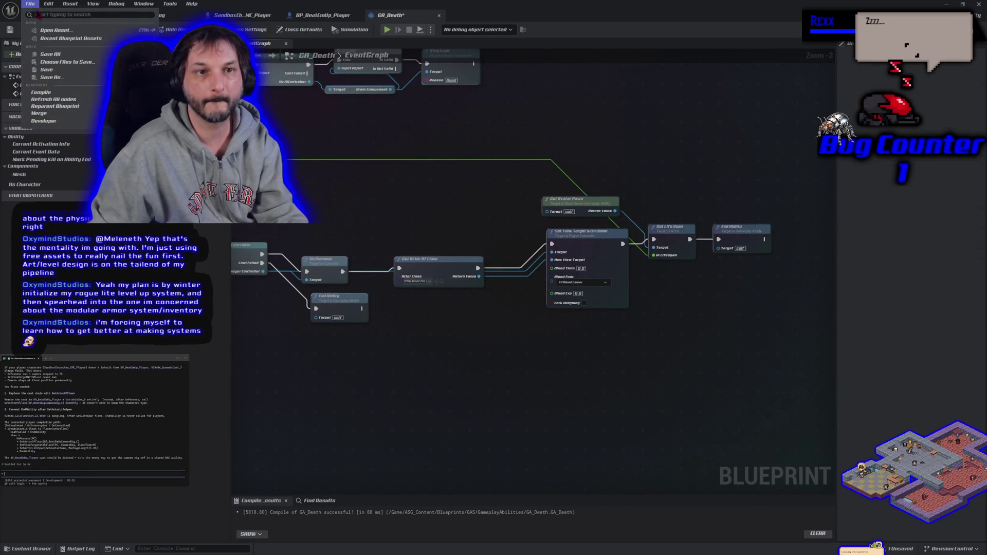
left_click(58, 56)
- Select the camera and death node chain and paste its node text into the terminal
scroll(271, 273, "down", 2)
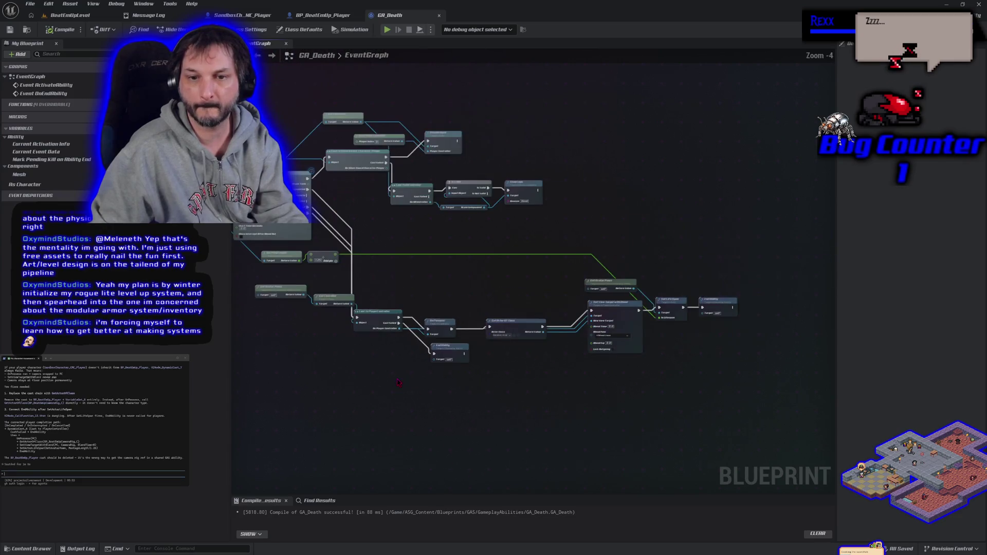
mouse_move(265, 270)
left_mouse_down()
mouse_move(360, 334)
mouse_move(648, 377)
mouse_move(711, 397)
left_mouse_up()
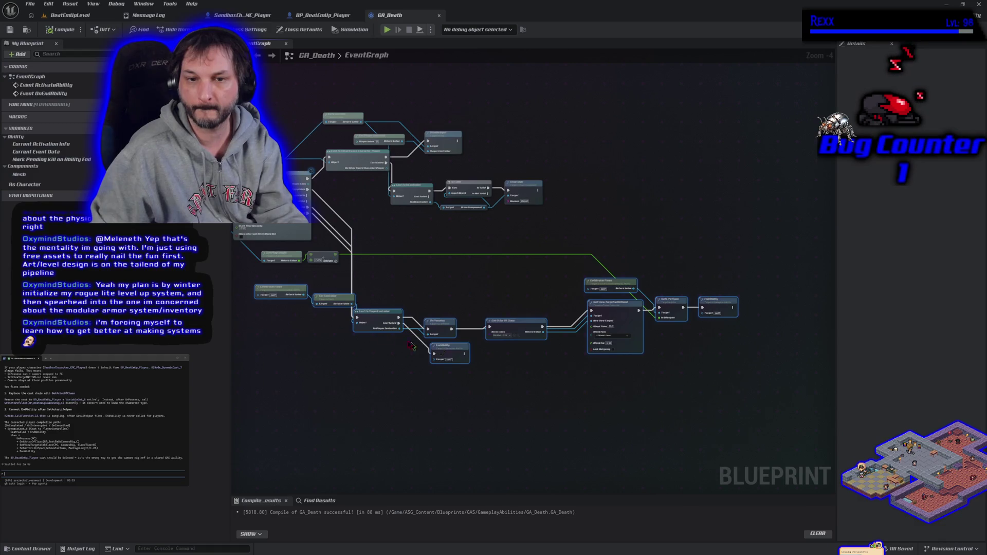
mouse_move(254, 250)
left_mouse_down()
mouse_move(556, 381)
mouse_move(741, 401)
left_mouse_up()
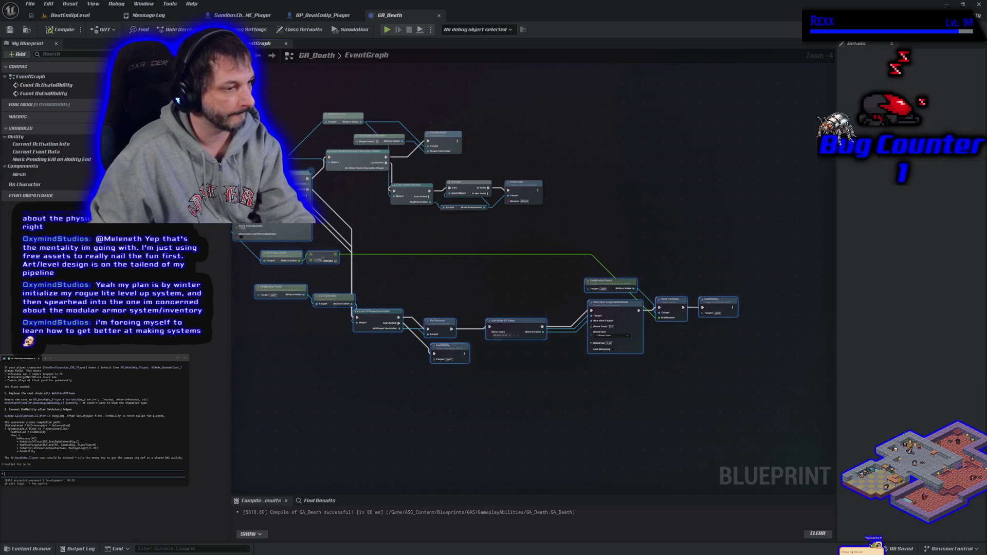
key("ctrl+v")
left_click(93, 429)
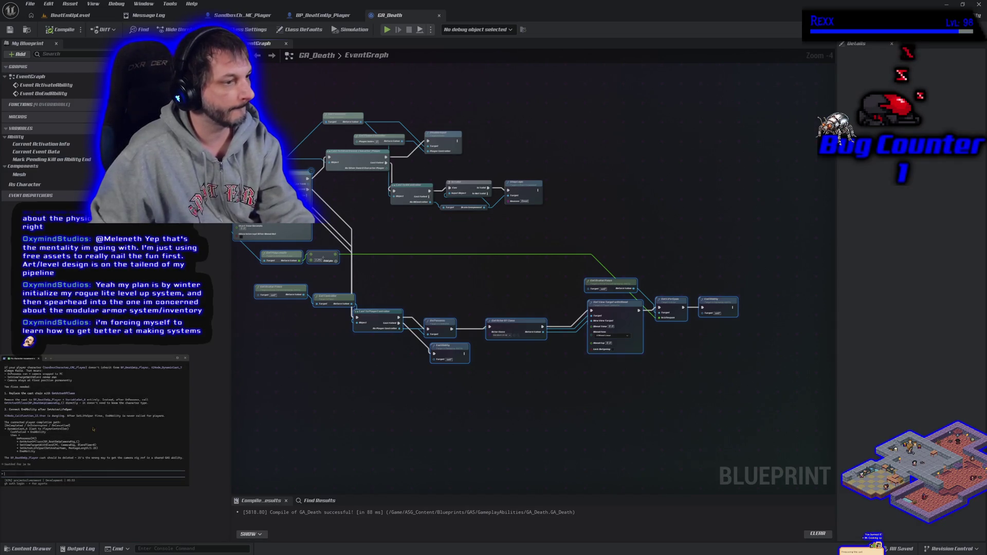
key("Return")
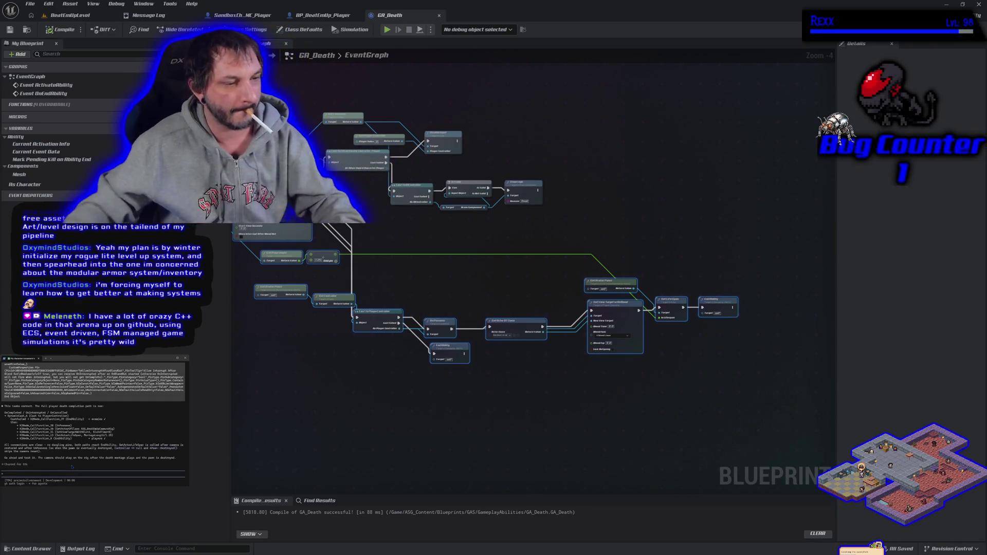
- Switch back to the BeatEmUpLevel level editor
left_click(70, 15)
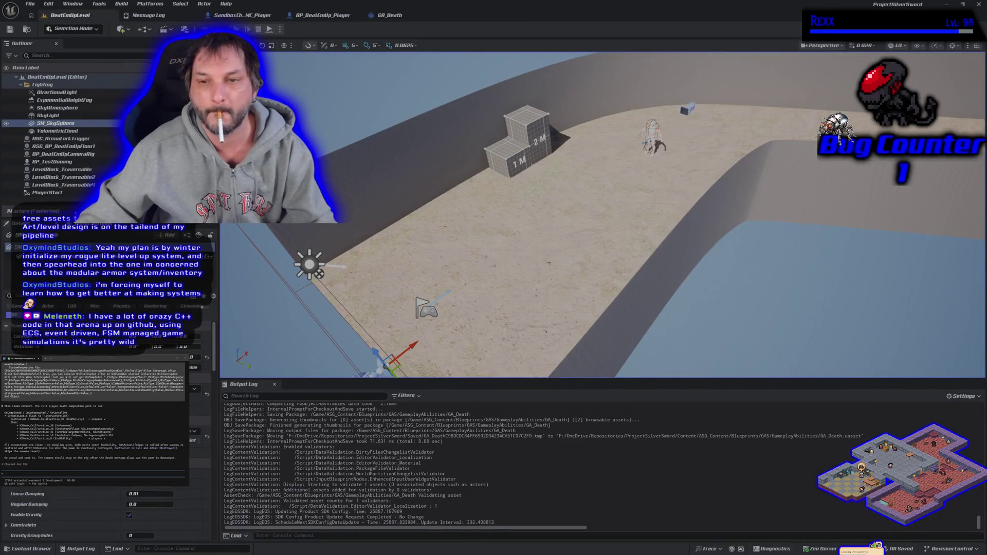
- Play-test the level, stop it, and send the note that the camera snaps to the same spot
key("alt+p")
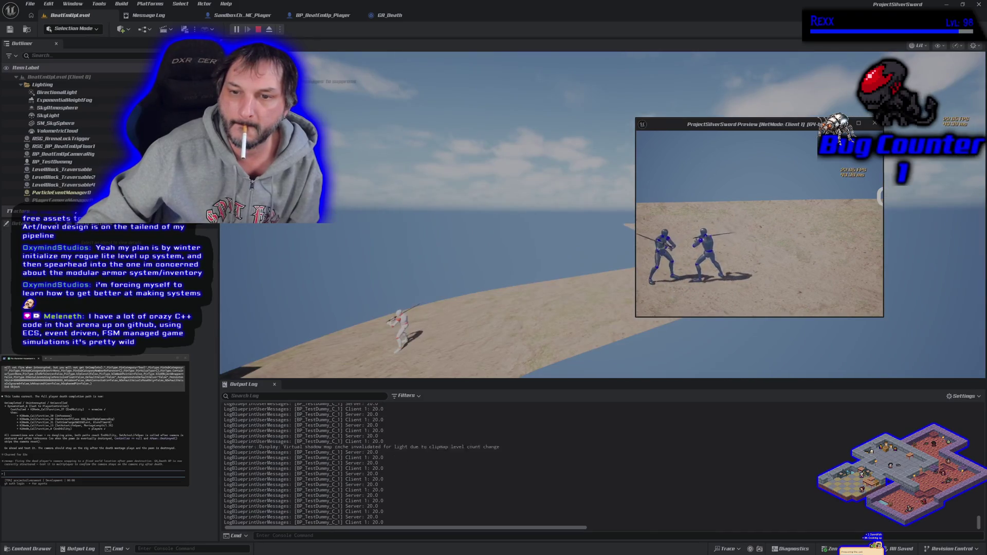
key("Escape")
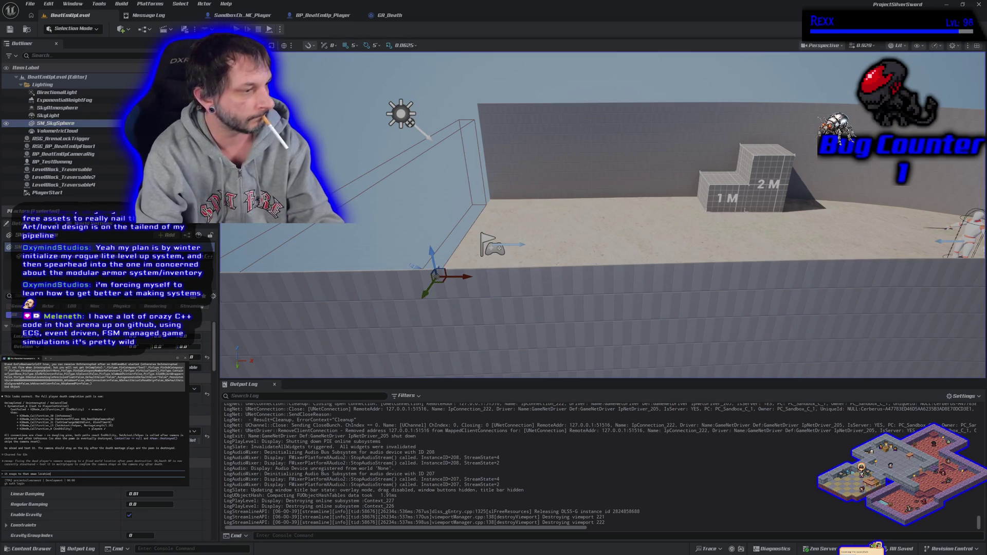
key("Return")
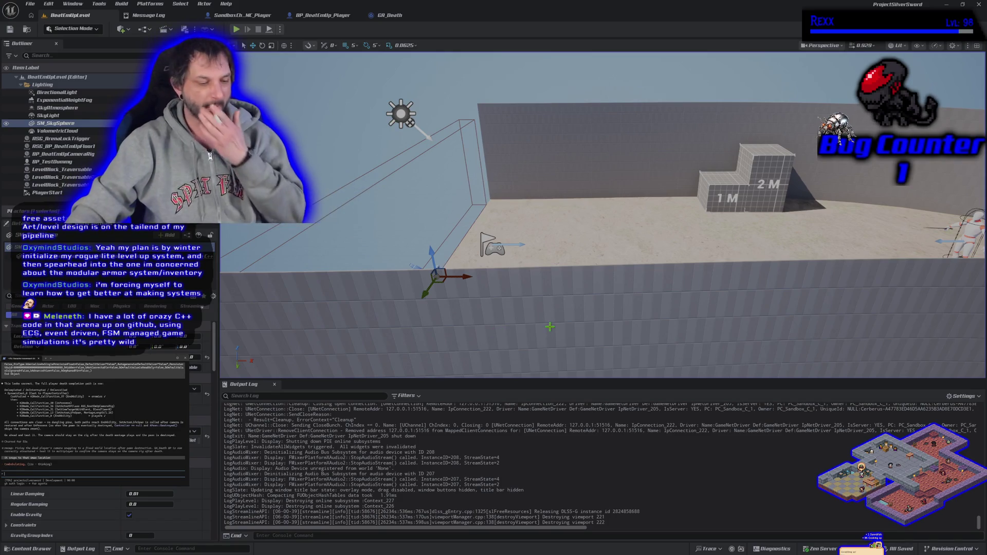
- Reopen GA_Death's graph, inspect Set View Target with Blend and Get Actor Of Class, and pull actions from the camera rig
left_click(390, 15)
scroll(373, 380, "up", 3)
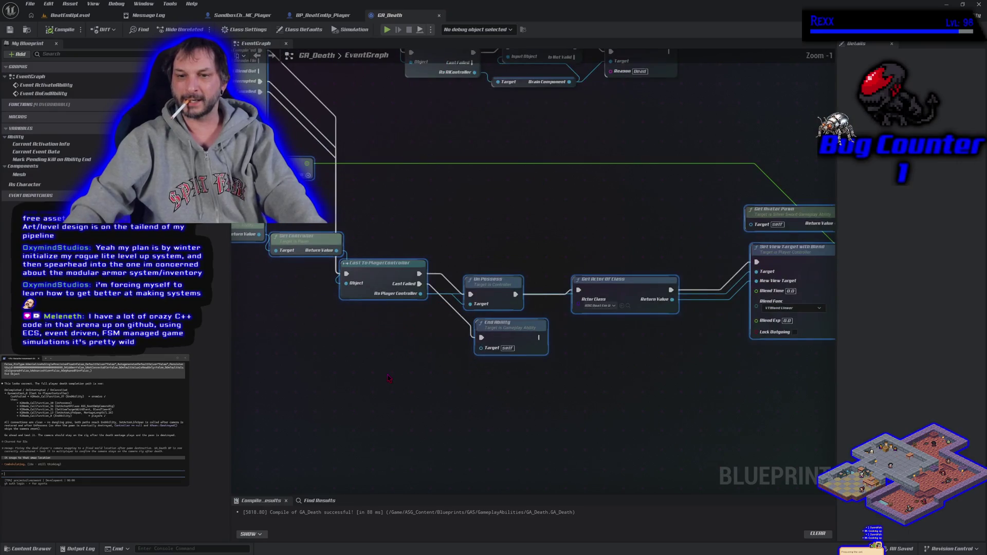
scroll(388, 378, "down", 1)
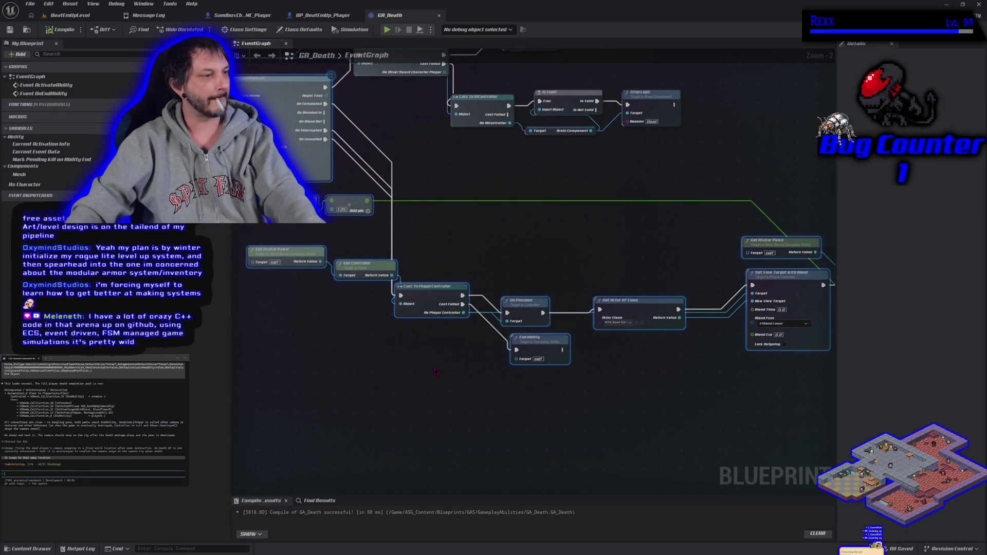
scroll(435, 372, "down", 1)
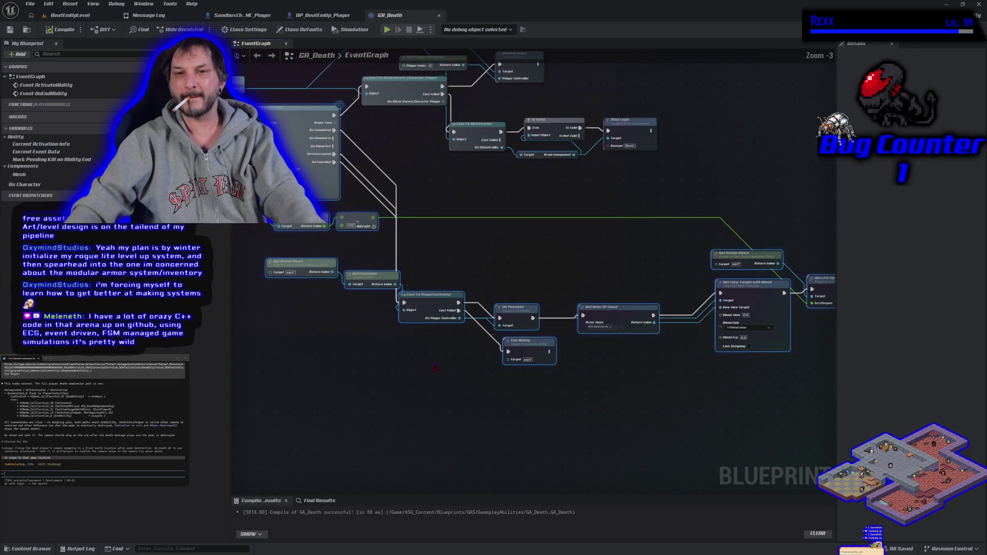
left_click_drag(546, 383, 418, 363)
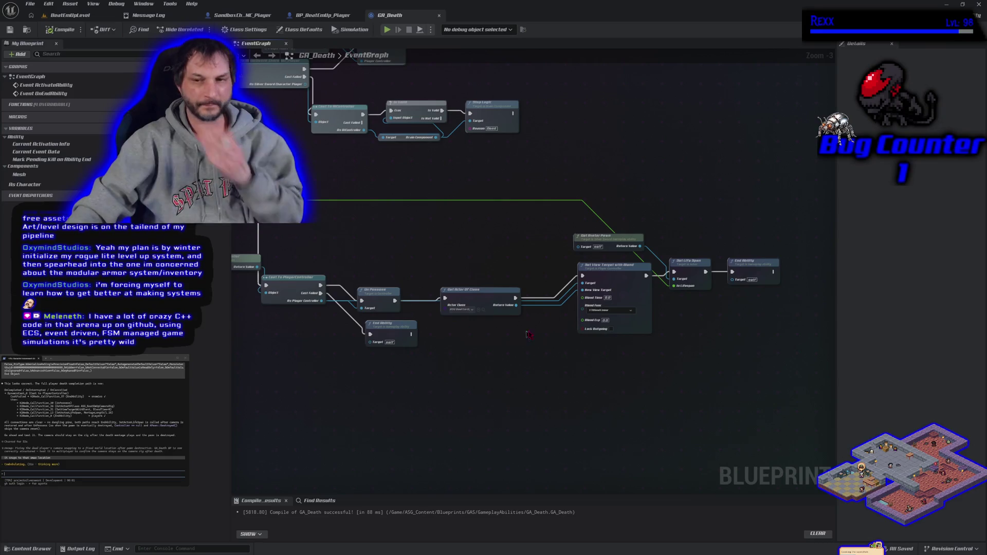
left_click(608, 275)
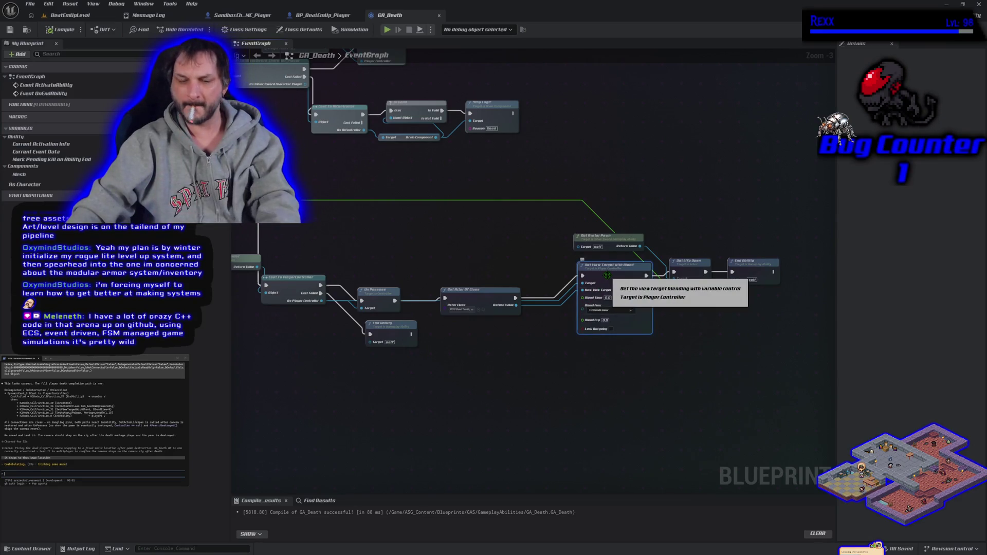
left_click(517, 395)
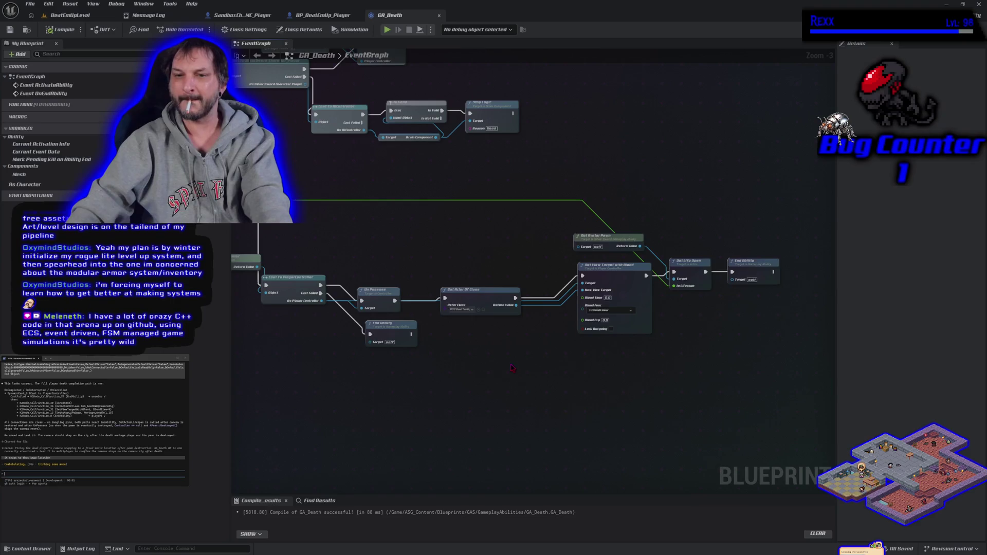
left_click(475, 298)
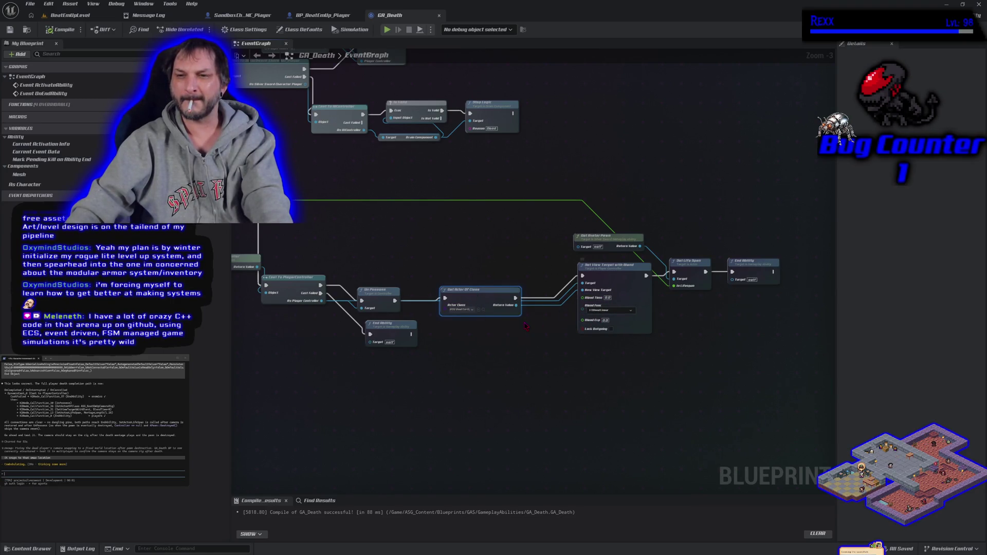
left_click_drag(517, 305, 539, 332)
- Route the found camera rig through an Is Valid check with a Print String on Is Not Valid
type("is valid")
key("Return")
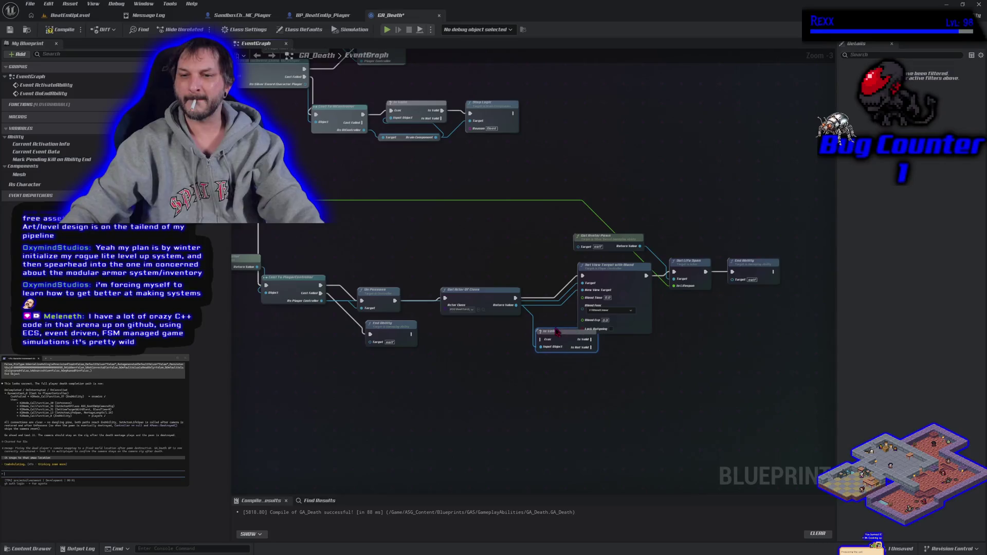
mouse_move(515, 298)
left_mouse_down()
mouse_move(541, 339)
mouse_move(534, 332)
mouse_move(628, 343)
mouse_move(582, 278)
left_mouse_up()
left_click_drag(565, 345, 589, 369)
type("print s")
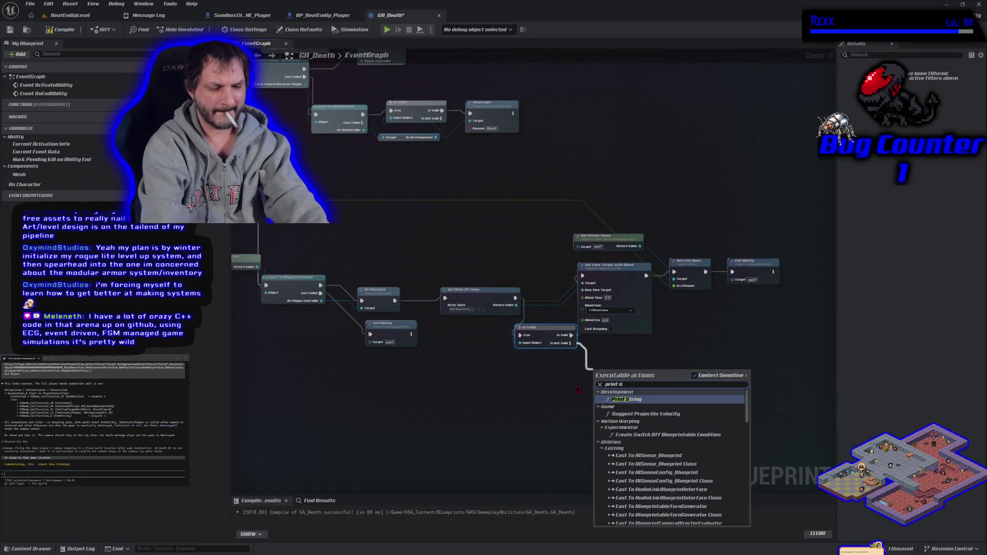
type("trin")
key("Return")
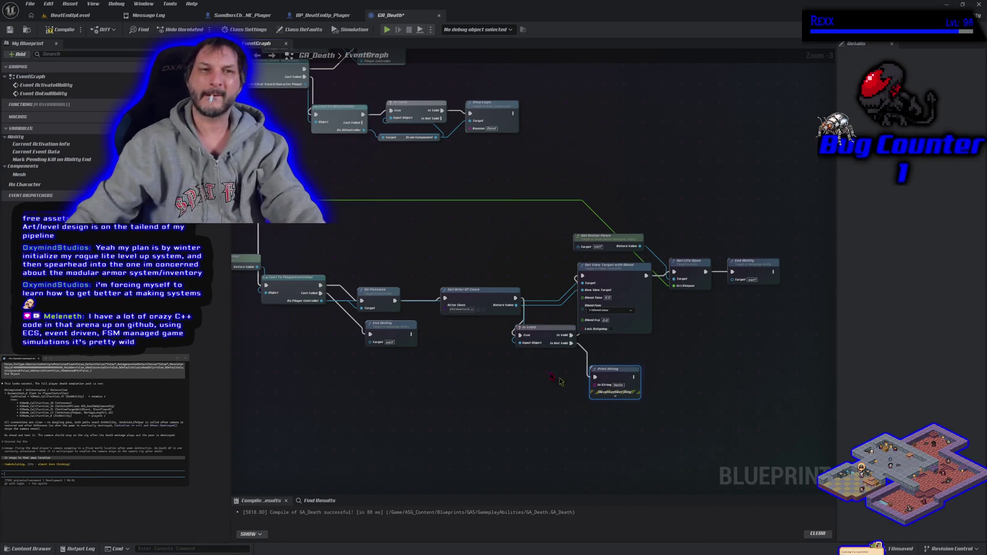
left_click(67, 15)
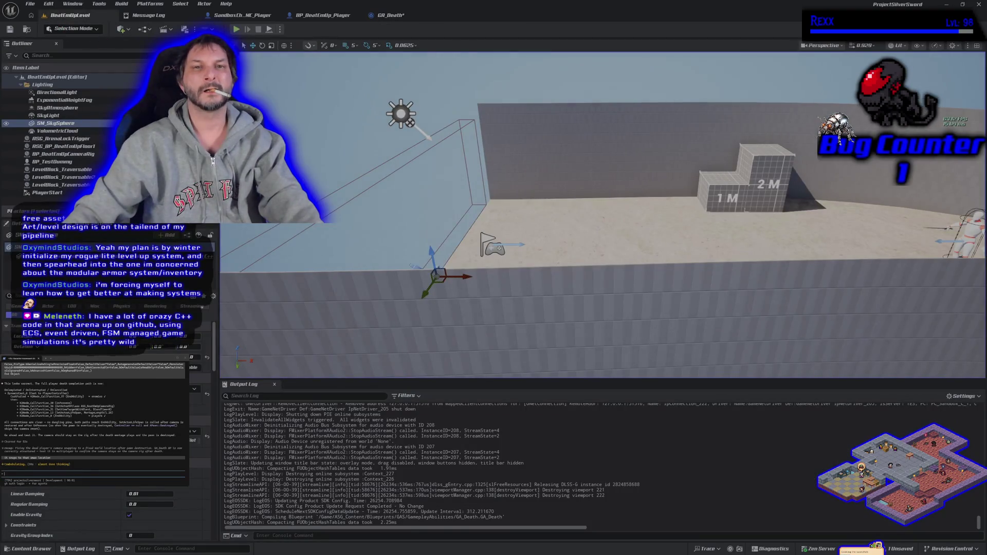
- Play-test the level again, stop it, and return to the GA_Death graph
left_click(236, 29)
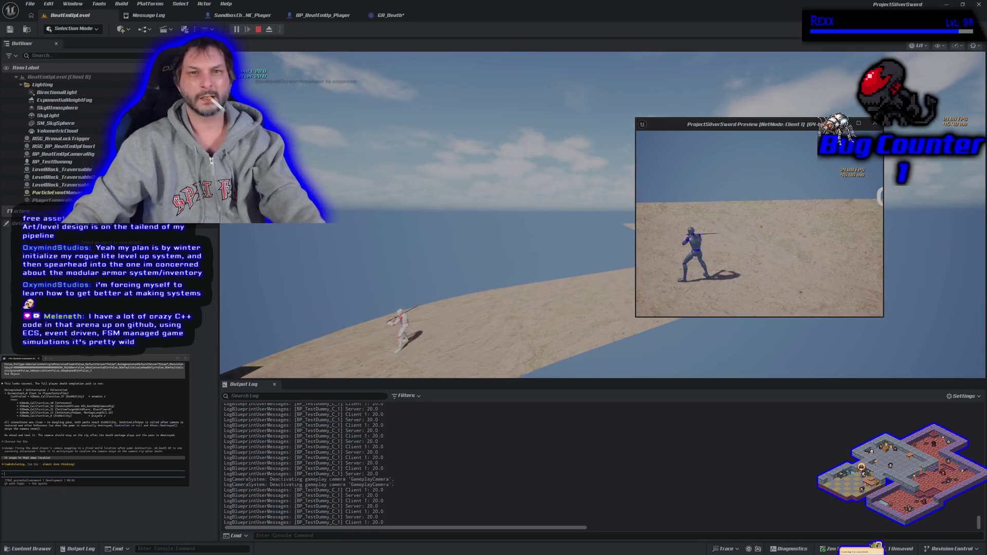
key("Escape")
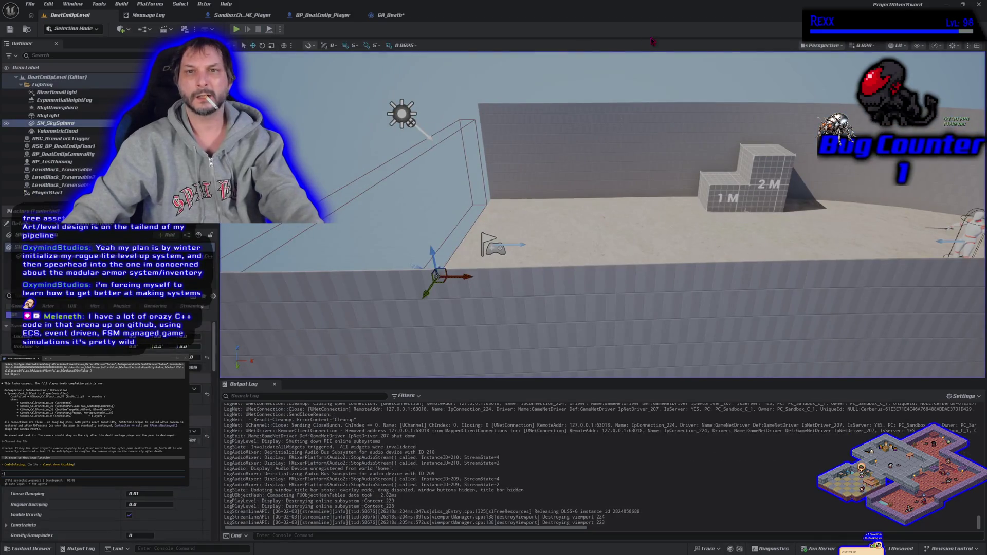
left_click(391, 15)
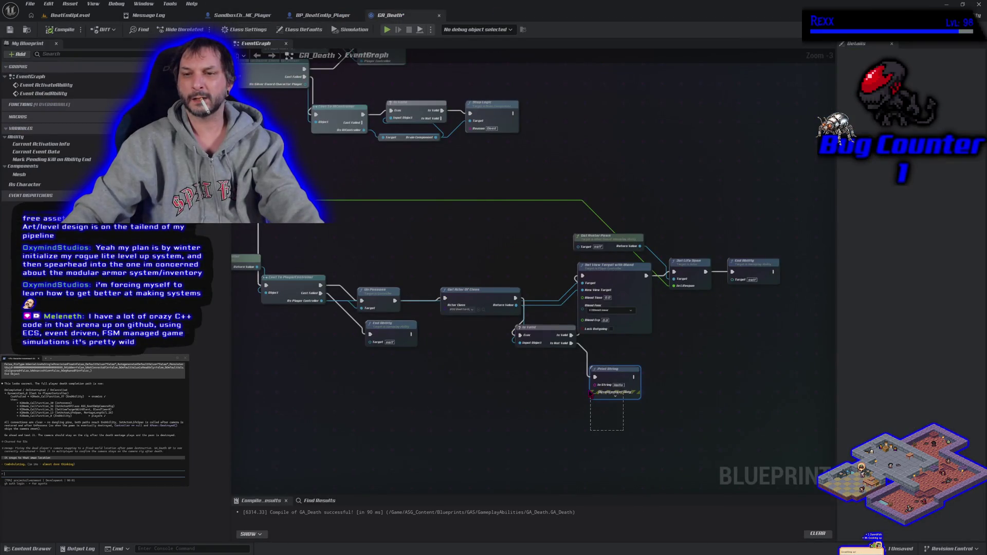
- Remove Print String and Is Valid, wire Get Actor Of Class straight into Set View Target with Blend, compile and save
key("Delete")
left_click(540, 334)
key("Delete")
mouse_move(515, 298)
left_mouse_down()
mouse_move(566, 293)
mouse_move(583, 277)
mouse_move(582, 290)
left_mouse_up()
left_click(60, 29)
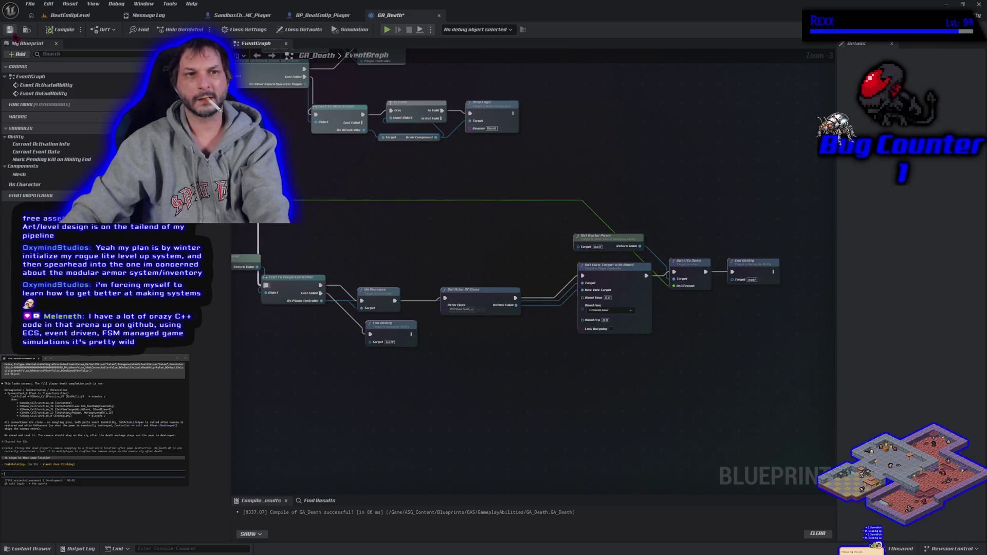
left_click(10, 29)
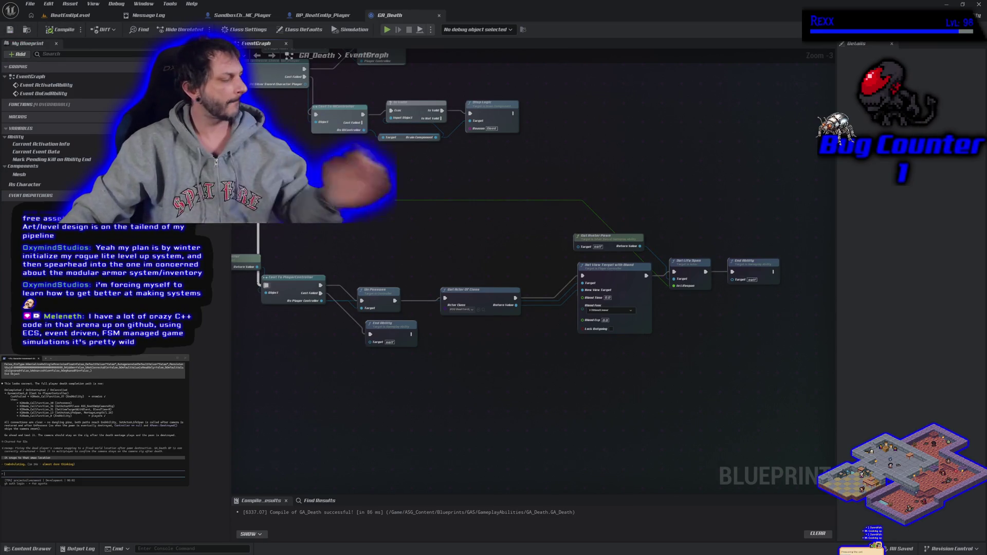
- Review the full death logic chain and the arena from a higher view, then return to GA_Death
mouse_move(281, 393)
left_mouse_down()
mouse_move(404, 412)
mouse_move(396, 406)
left_mouse_up()
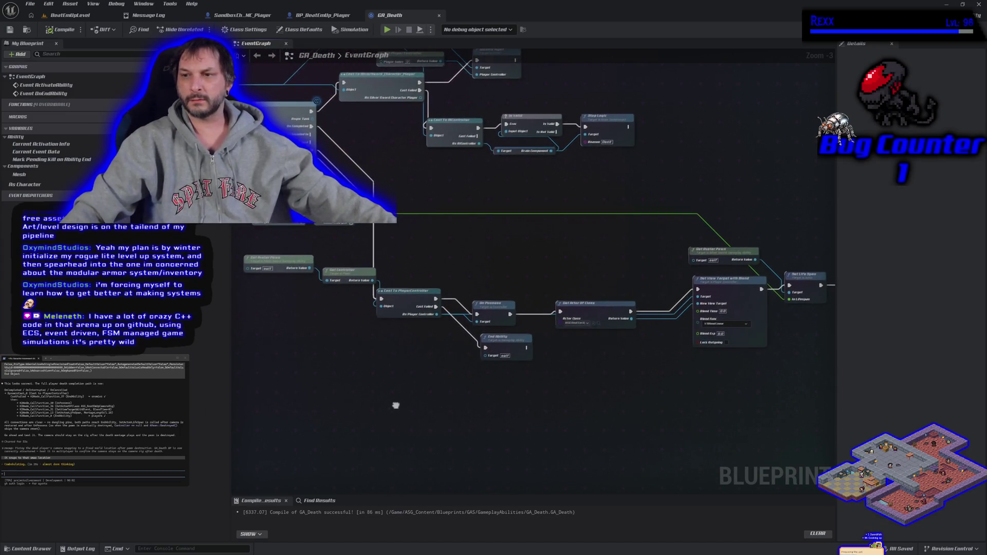
scroll(396, 406, "down", 1)
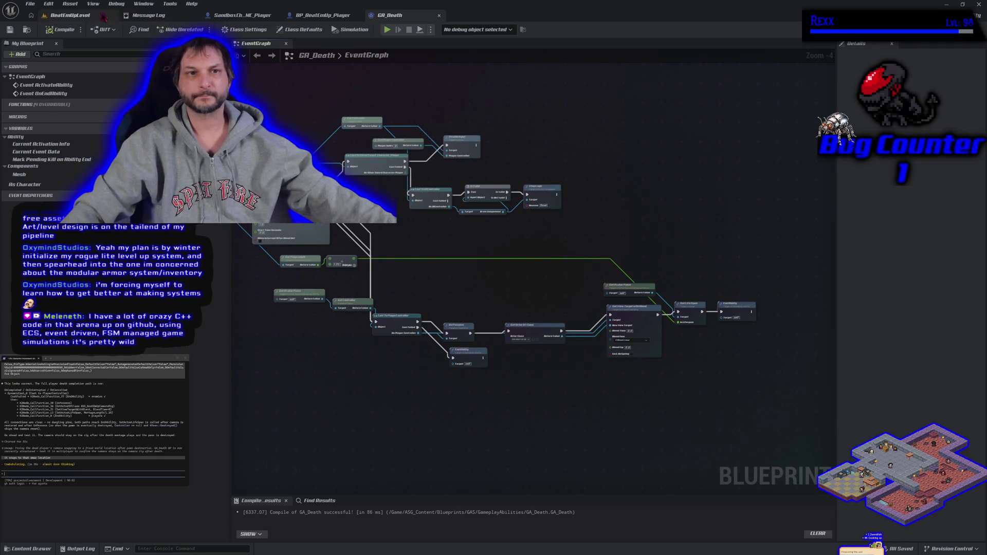
left_click(69, 15)
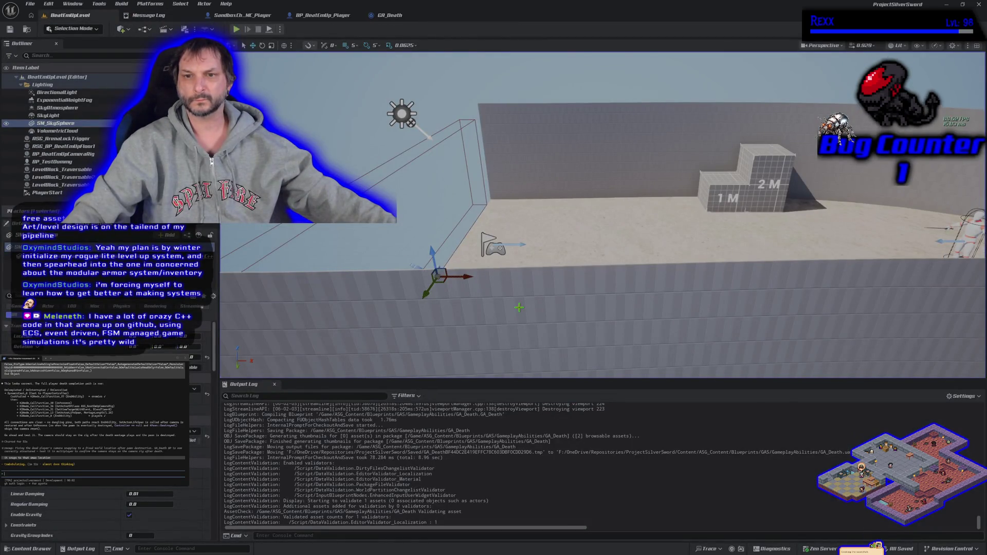
left_click_drag(518, 308, 519, 308)
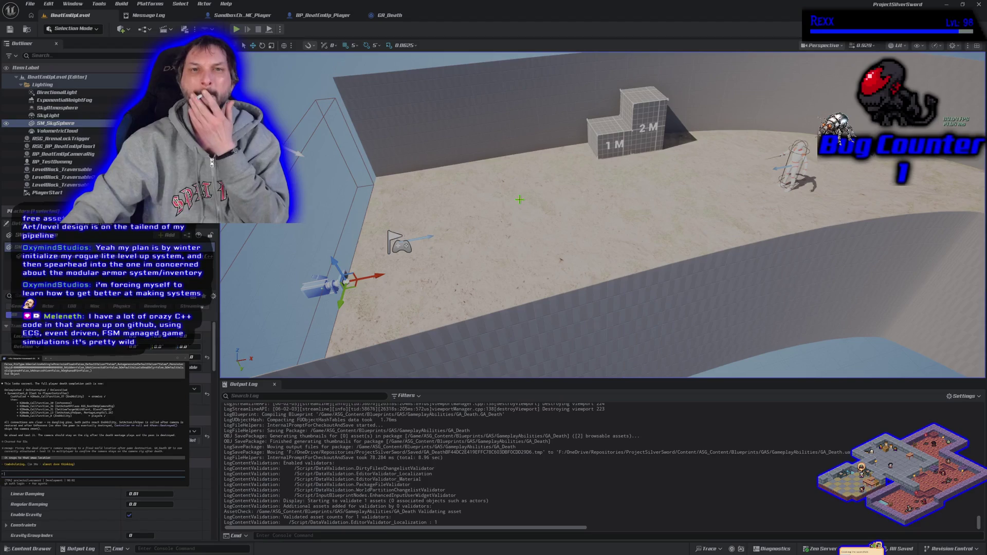
left_click(391, 15)
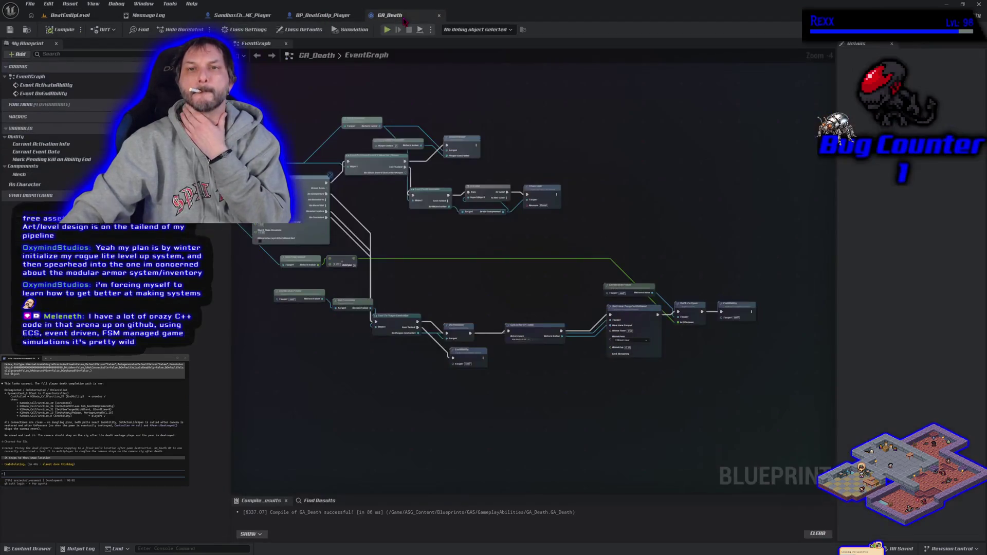
- Browse the camera rig's 'set camera' actions without adding any, then switch to the Microscape window
left_click_drag(623, 297, 623, 361)
type("set")
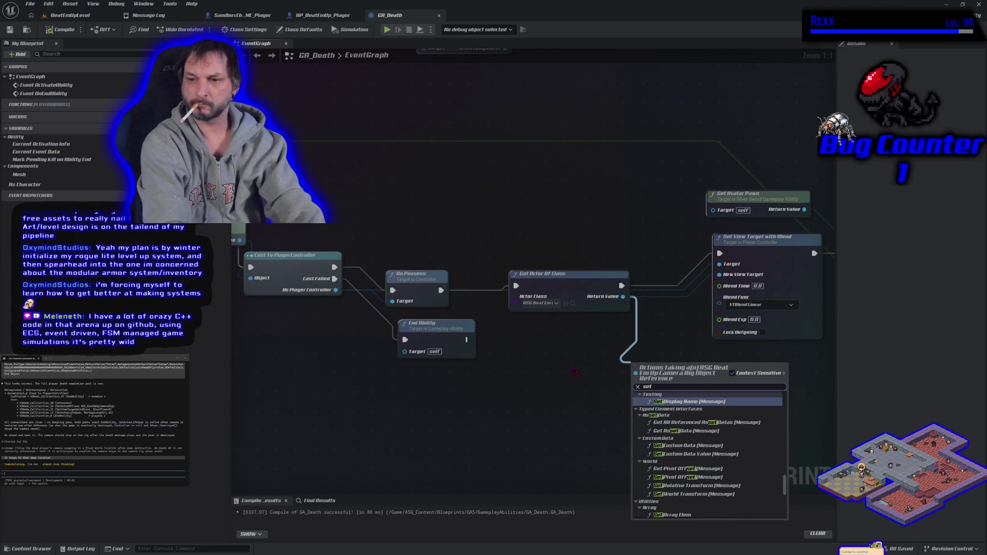
type(" camera")
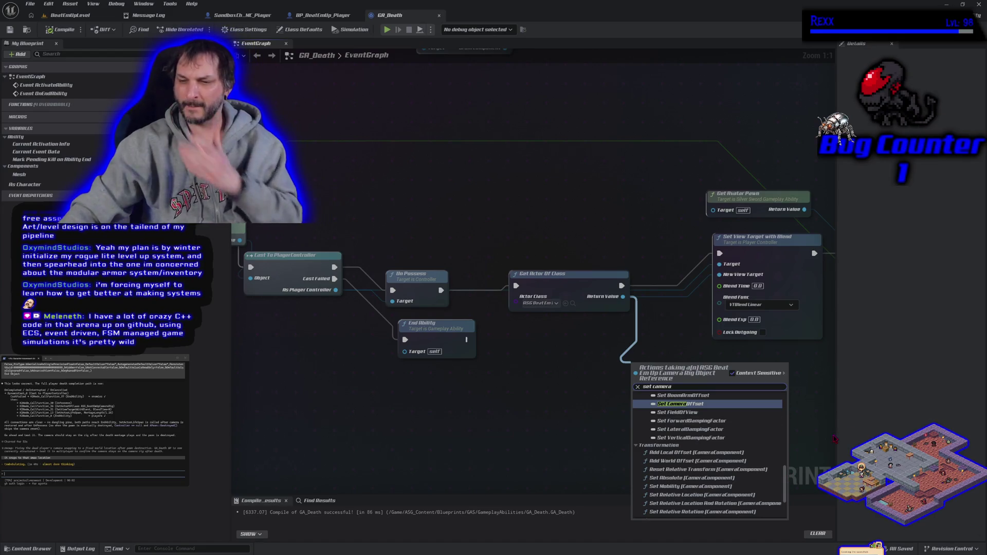
scroll(742, 452, "up", 5)
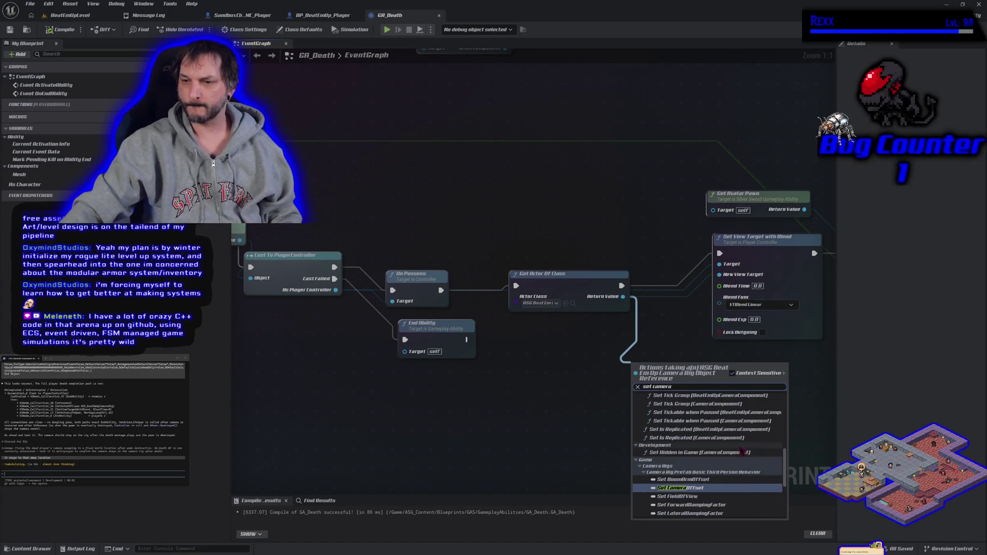
scroll(742, 452, "down", 6)
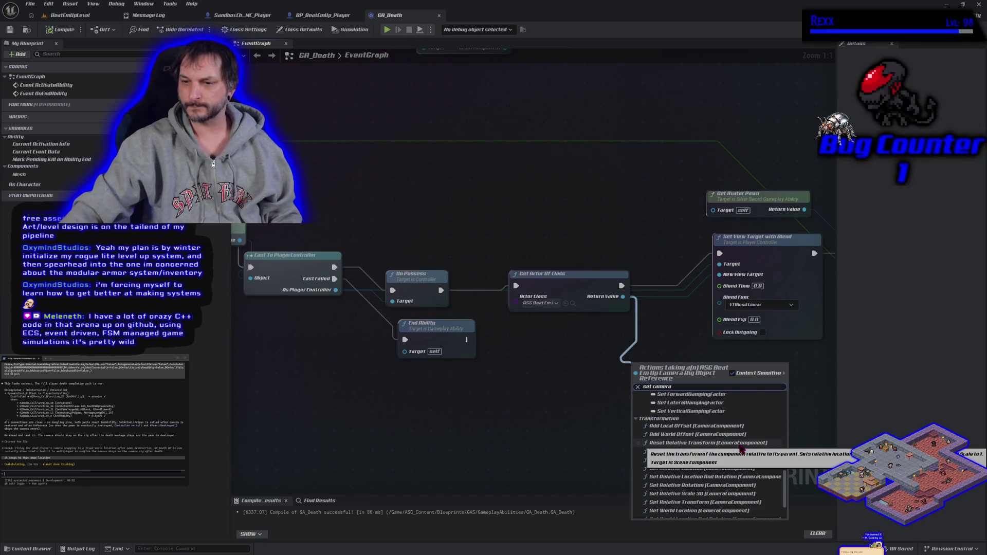
scroll(742, 449, "down", 1)
scroll(742, 449, "down", 3)
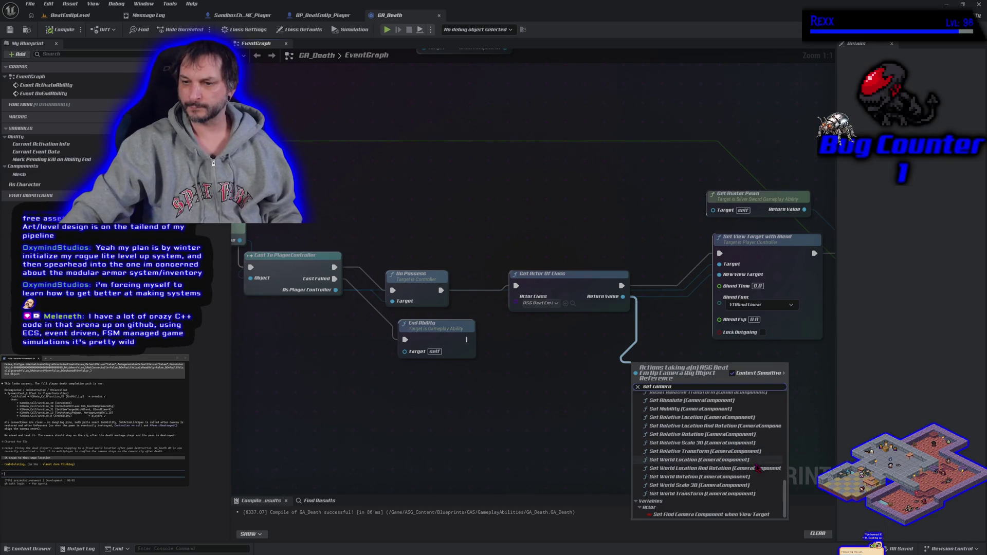
scroll(758, 468, "up", 4)
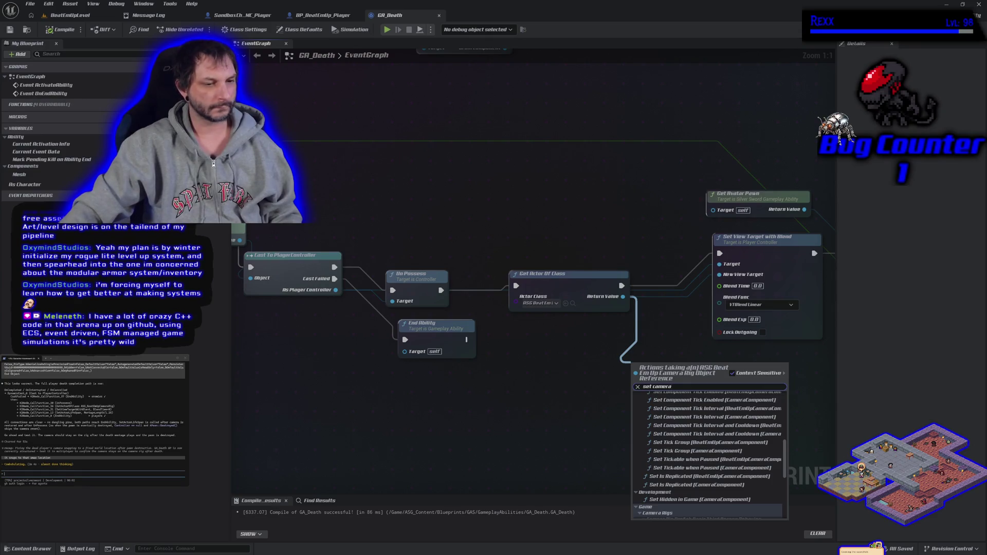
key("Escape")
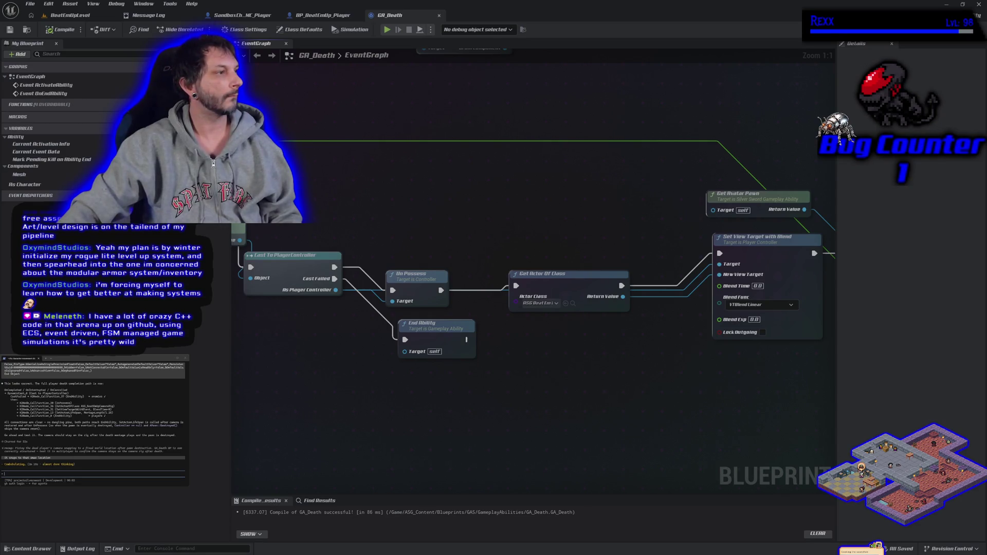
key("alt+Tab")
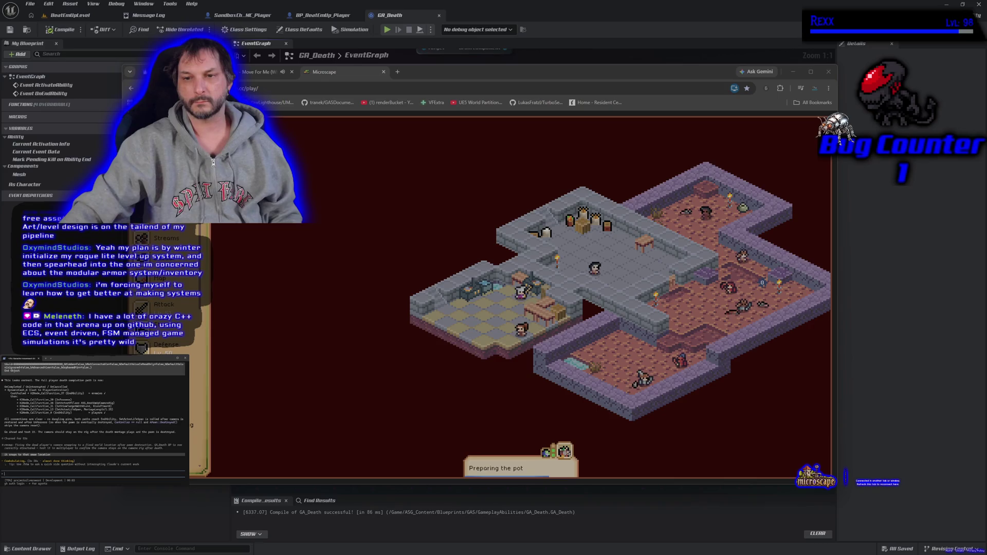
- View Microscape's loot and energy history, minimize the game browser, and open a new browser window
left_click(205, 329)
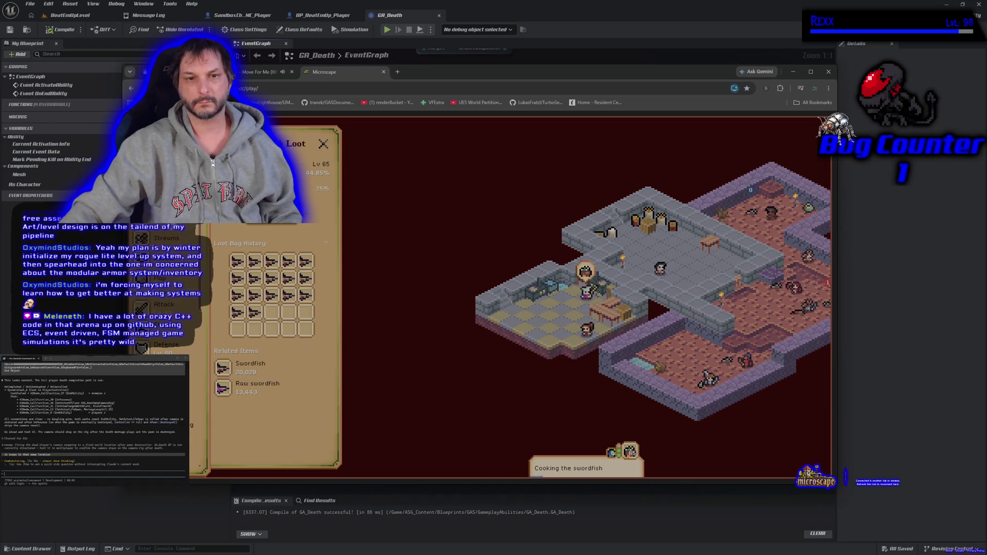
left_click(301, 173)
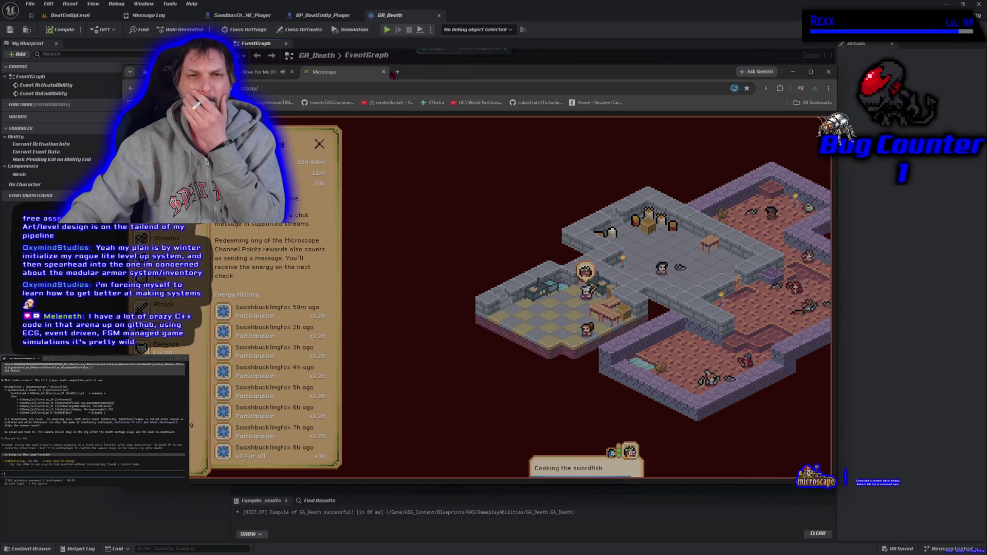
key("super+Down")
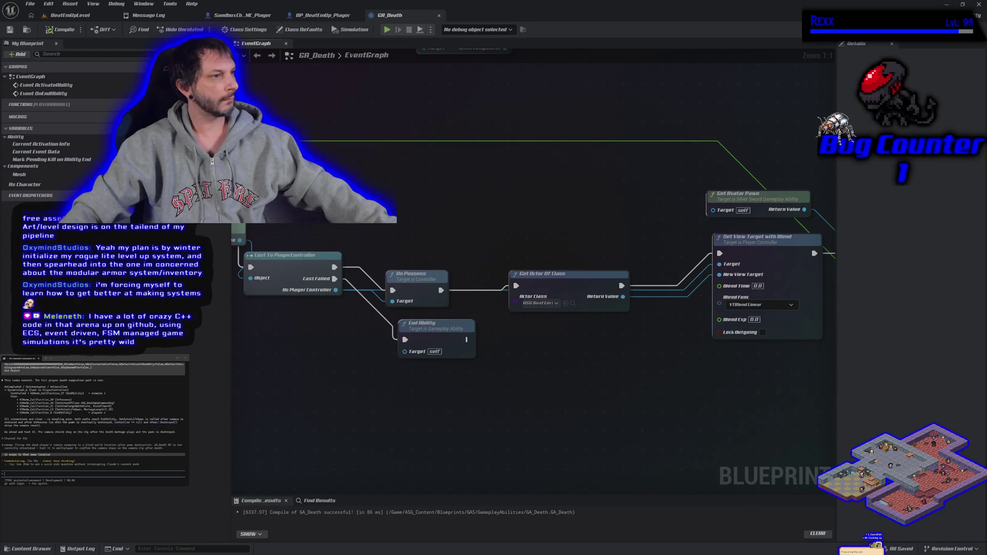
key("alt+Tab")
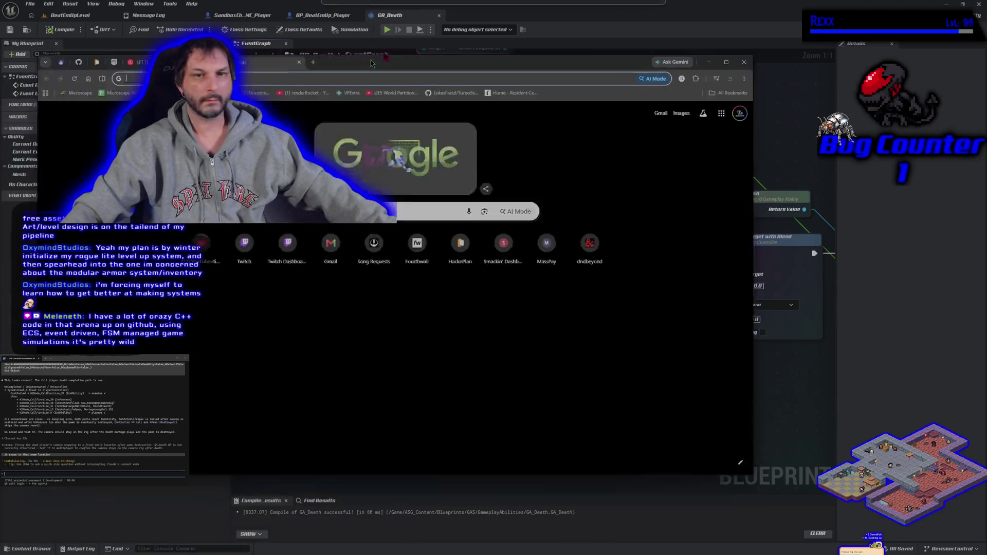
- Reopen the Microscape tab, detach it into its own window and close it, then return to a blank new tab
key("ctrl+shift+t")
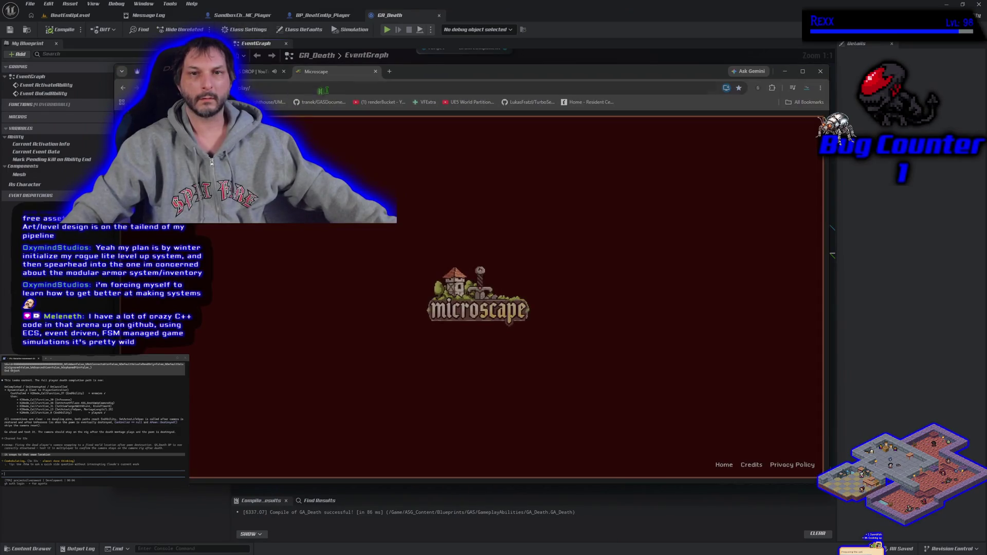
left_click(396, 72)
mouse_move(359, 71)
left_mouse_down()
mouse_move(448, 72)
mouse_move(434, 84)
left_mouse_up()
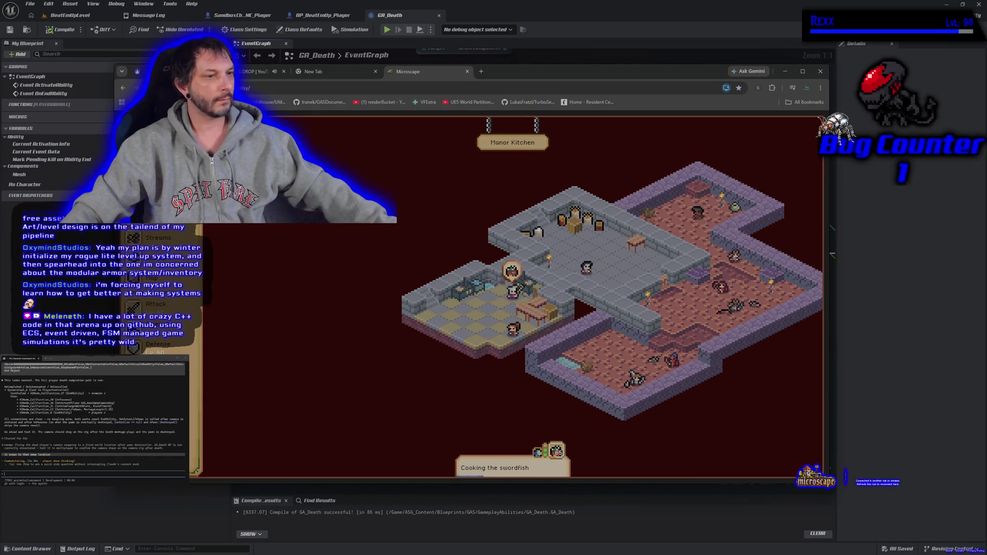
left_click(467, 72)
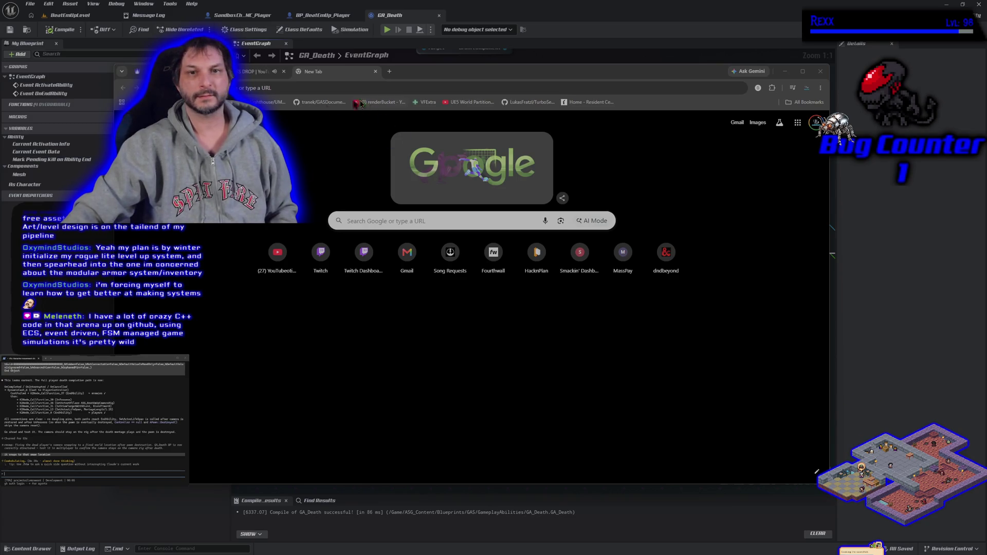
key("Return")
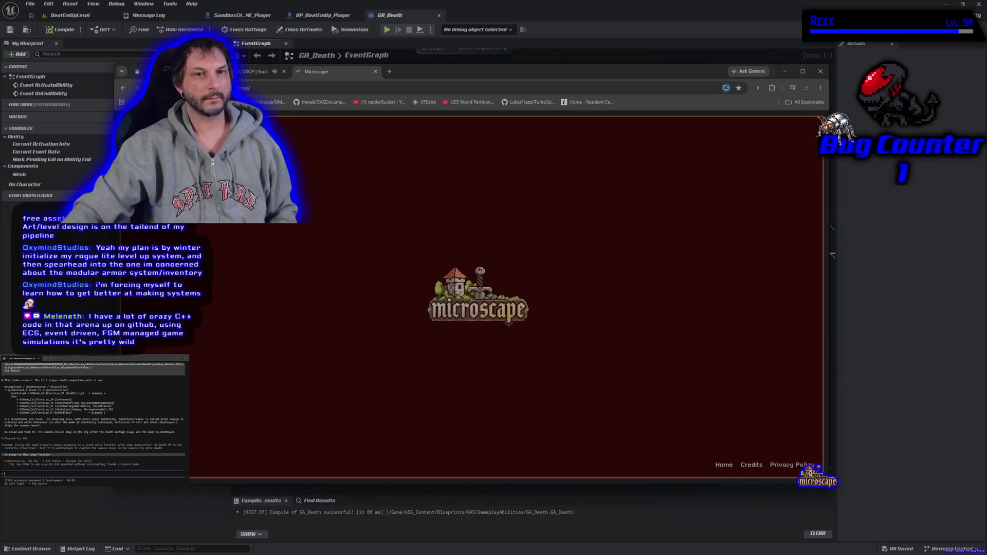
key("alt+Left")
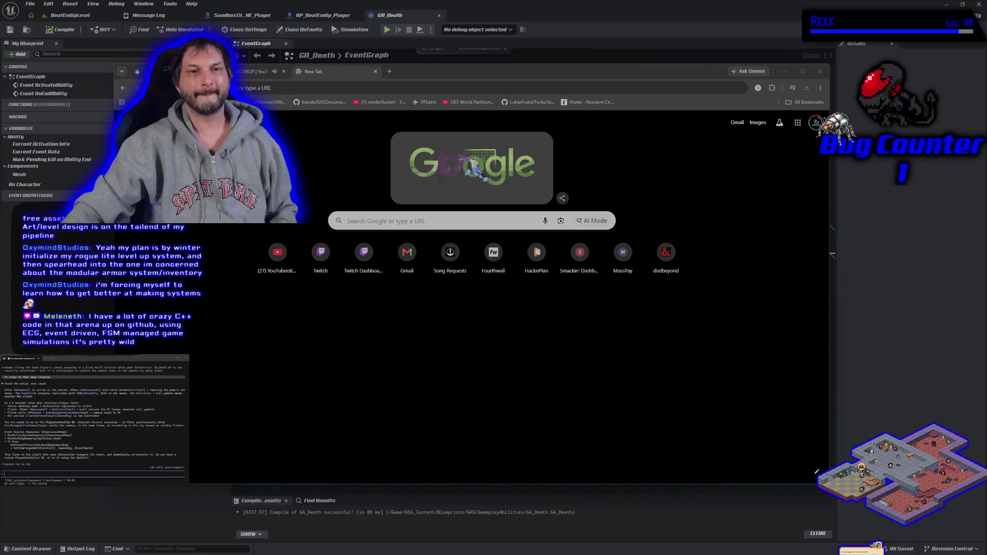
- Reload Microscape, go back to the blank new tab, then switch from Chrome to Unreal's GA_Death graph
key("Return")
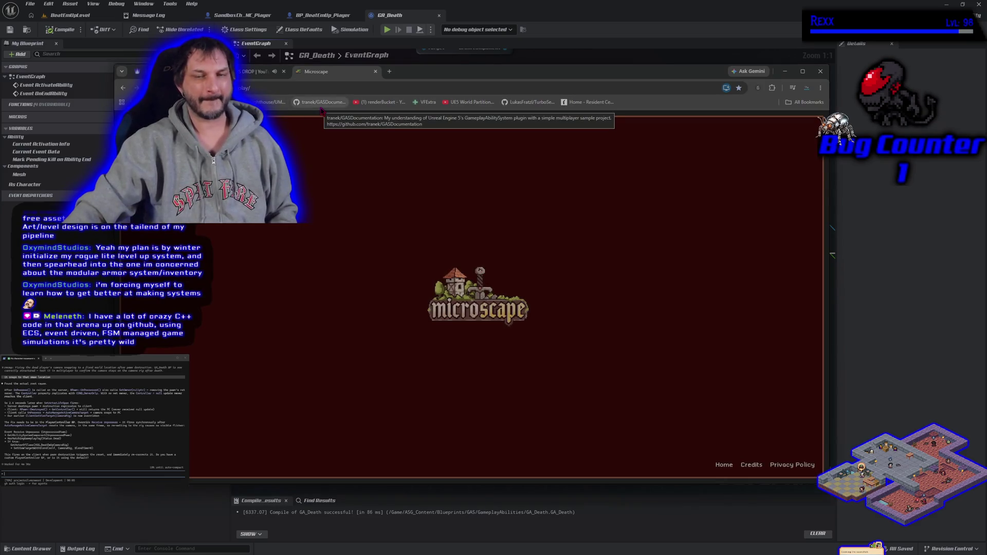
left_click(364, 88)
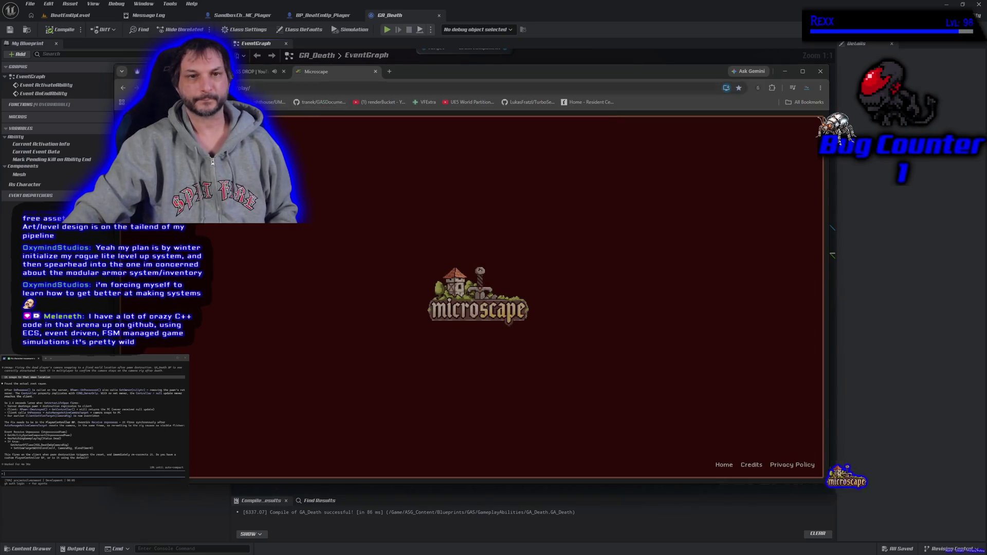
key("alt+Left")
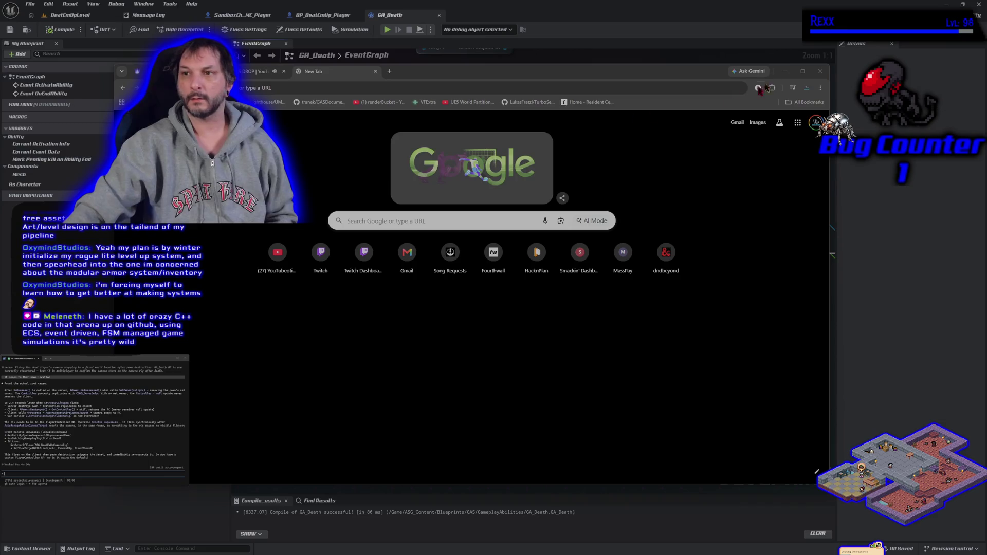
left_click(473, 77)
key("alt+Tab")
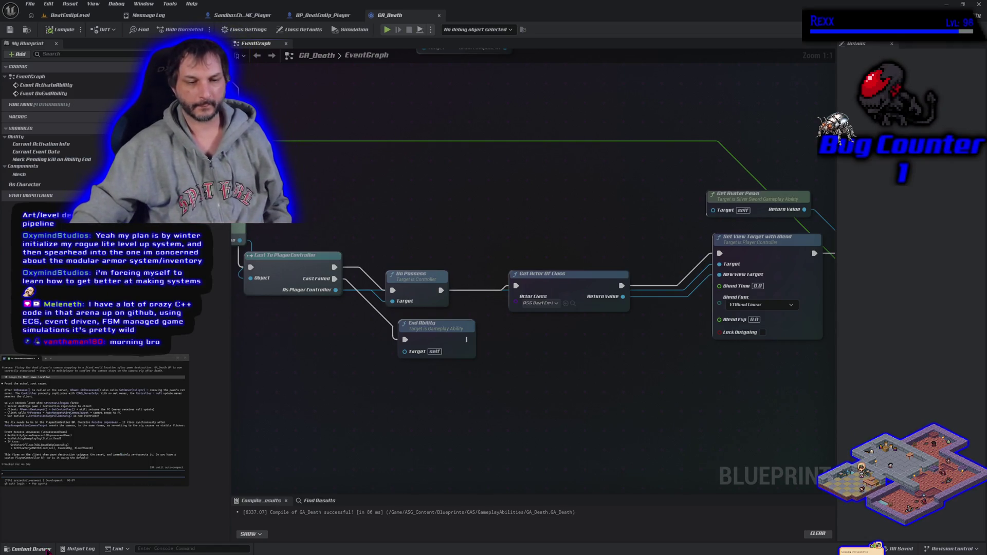
- Open the Content Drawer with Ctrl+Space to show the project's assets
key("ctrl+space")
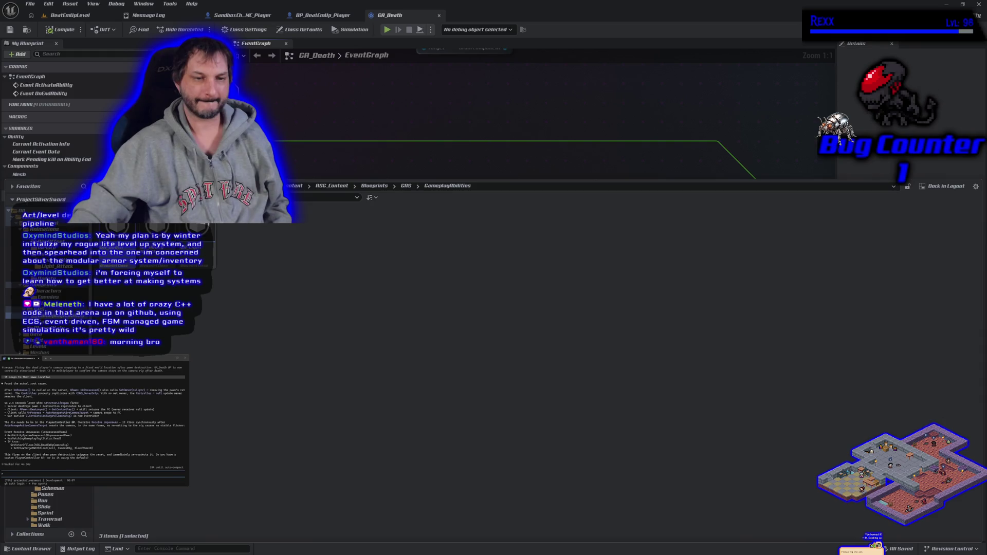
left_click(46, 316)
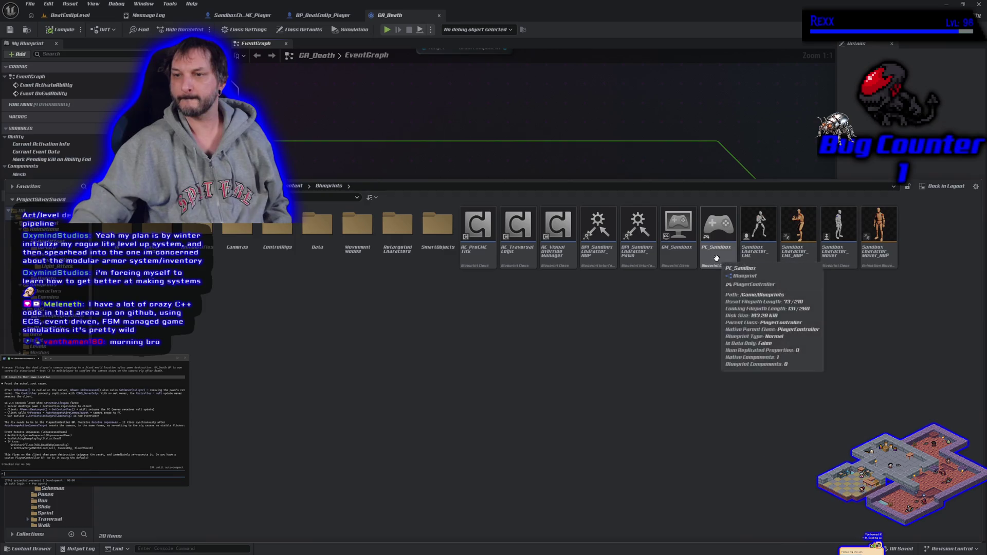
- Open PC_Sandbox, center its BeginPlay camera-rig logic, and break BeginPlay's link to Get Actor Of Class
key("ctrl+space")
scroll(573, 355, "down", 5)
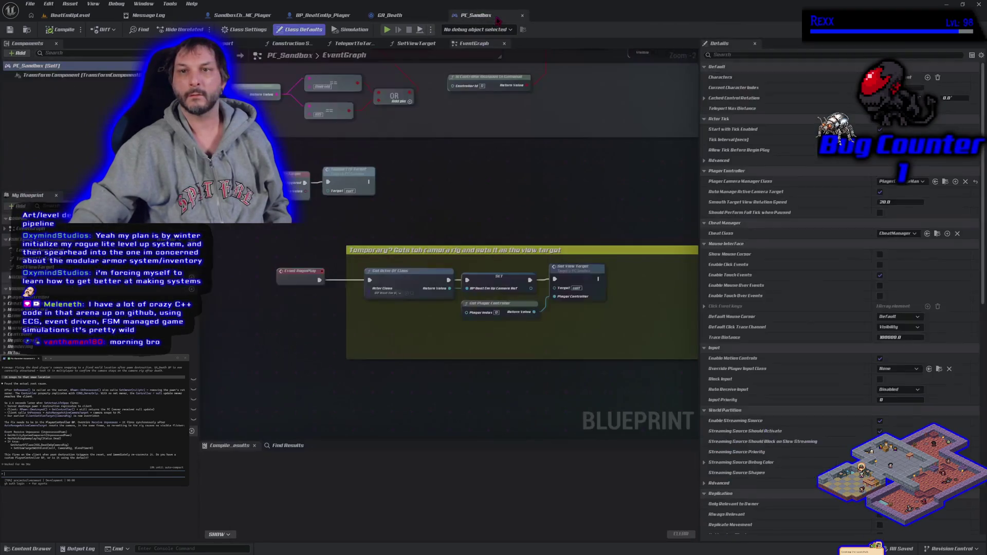
scroll(329, 223, "up", 1)
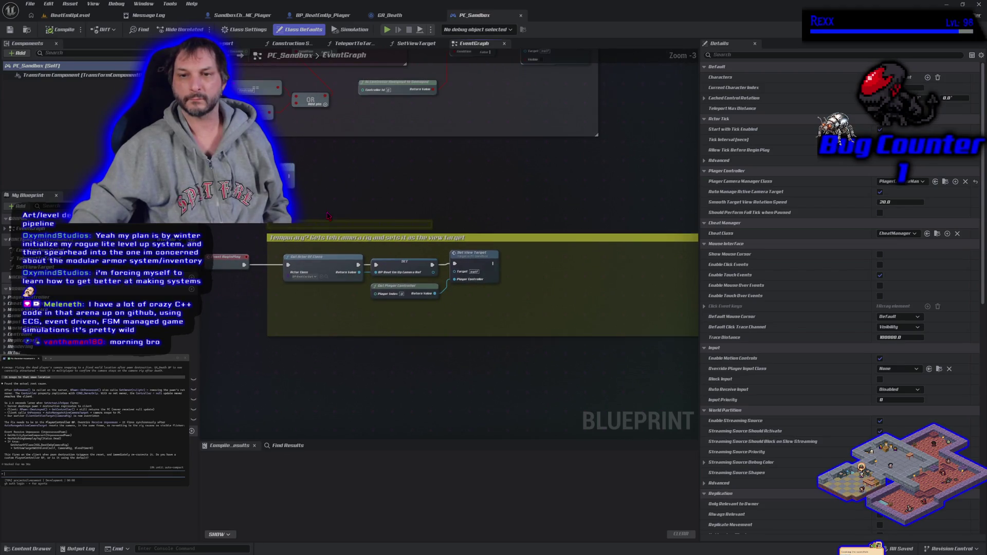
left_click_drag(328, 215, 311, 208)
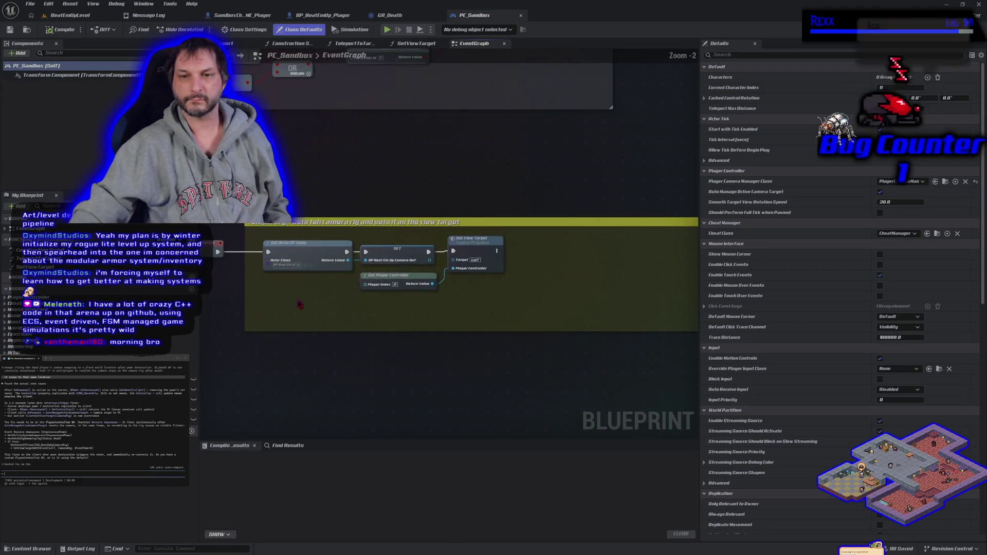
scroll(299, 305, "up", 1)
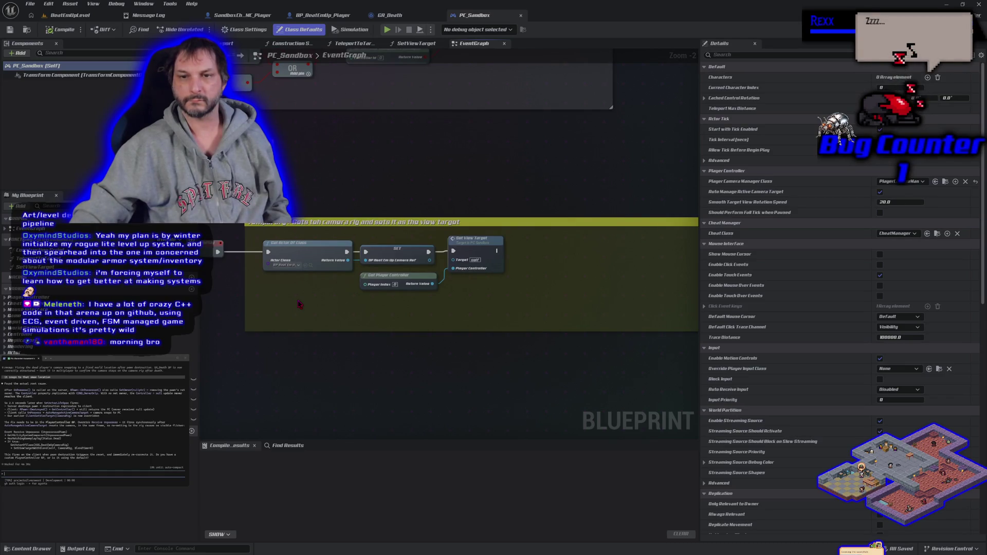
left_click(269, 251, "alt")
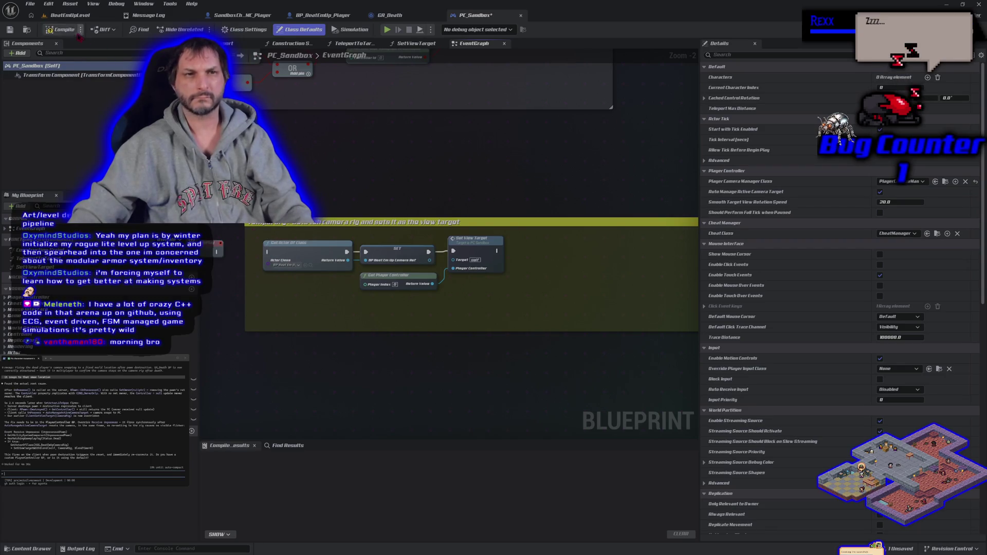
- Compile PC_Sandbox with BeginPlay unhooked and briefly play-test BeatEmUpLevel
left_click(70, 31)
left_click(70, 15)
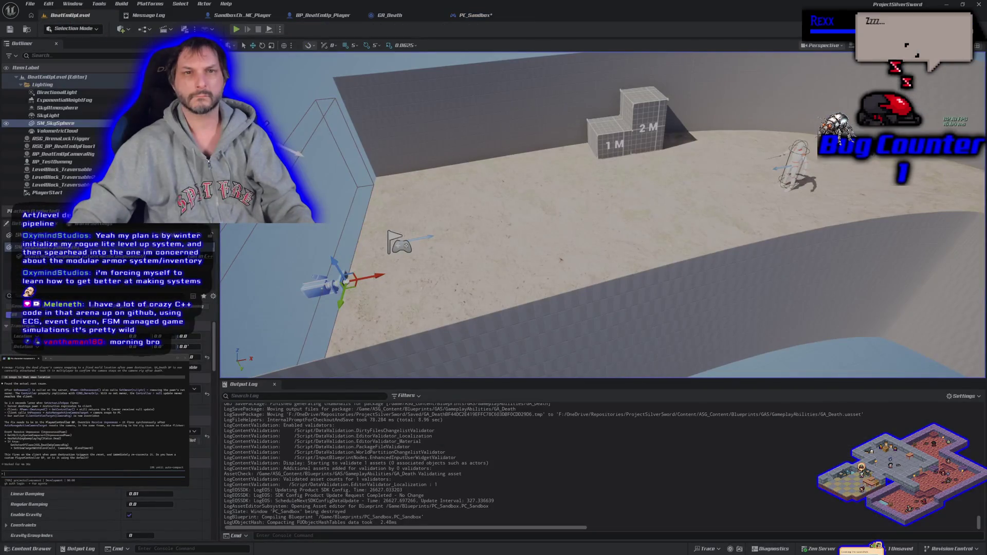
left_click(237, 29)
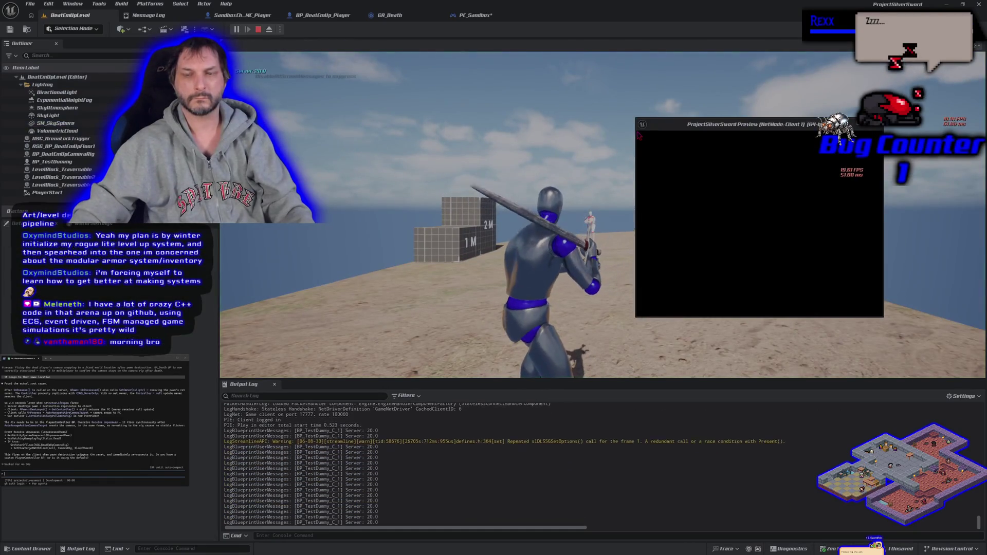
key("Escape")
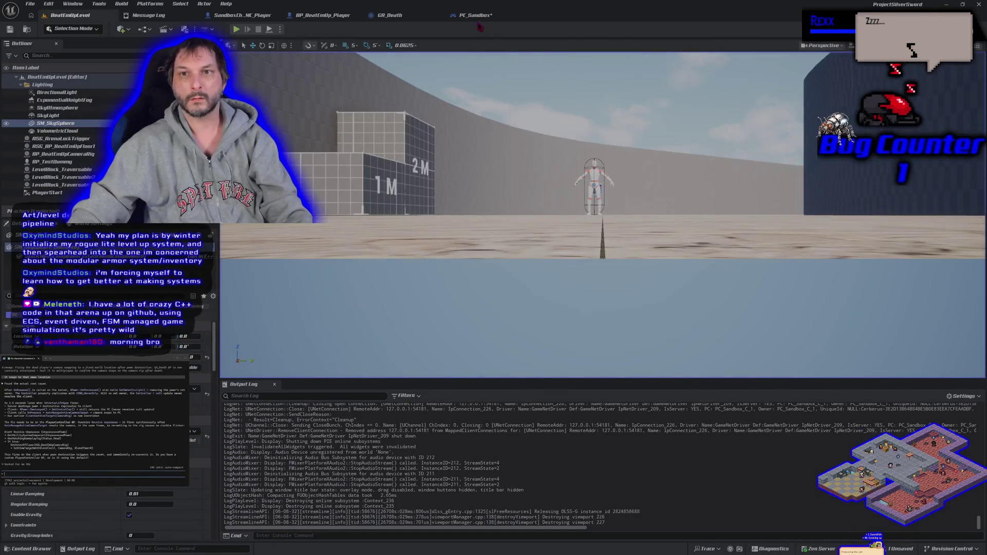
- Rewire BeginPlay to Get Actor Of Class, compile and save PC_Sandbox, then return to BeatEmUpLevel
left_click(477, 16)
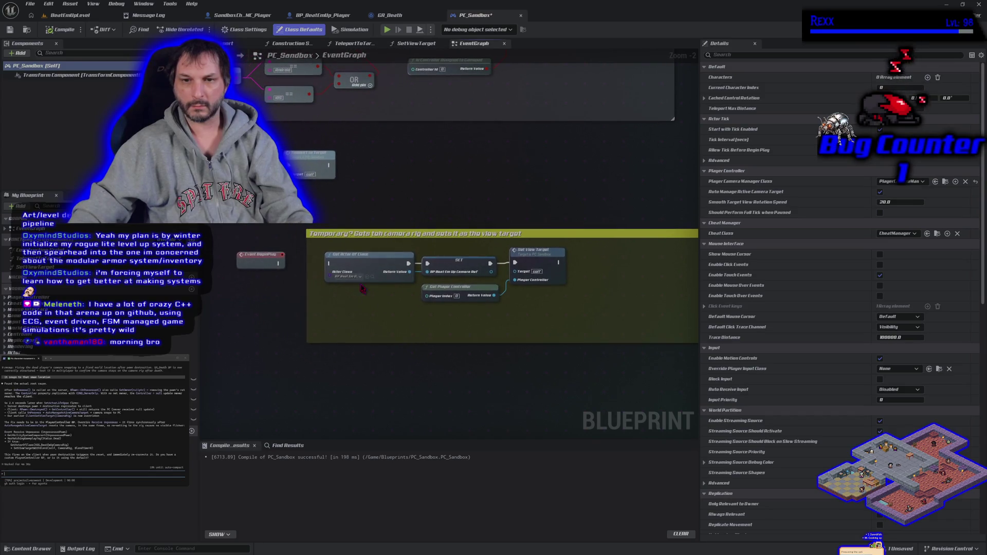
mouse_move(278, 263)
left_mouse_down()
mouse_move(329, 276)
mouse_move(330, 264)
left_mouse_up()
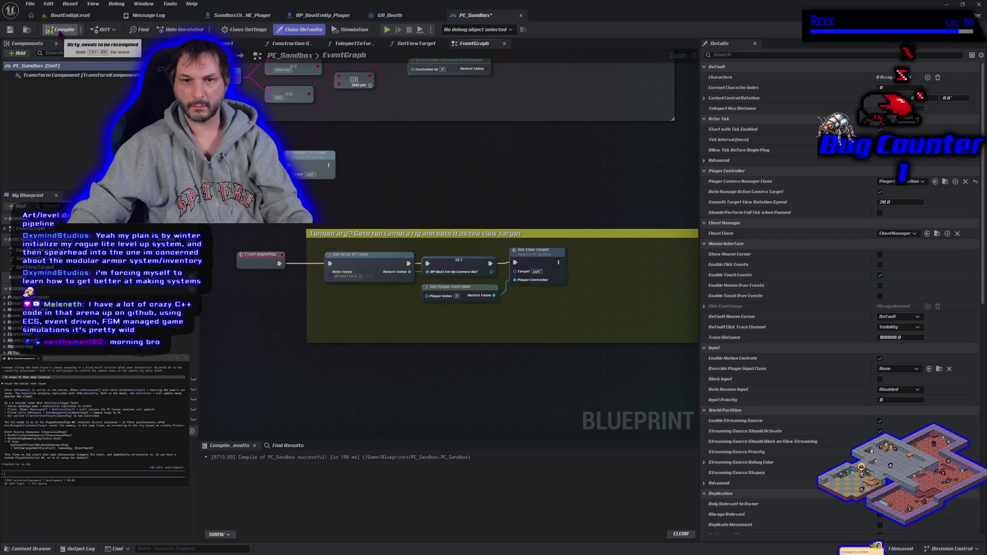
left_click(60, 33)
left_click(10, 30)
left_click(77, 15)
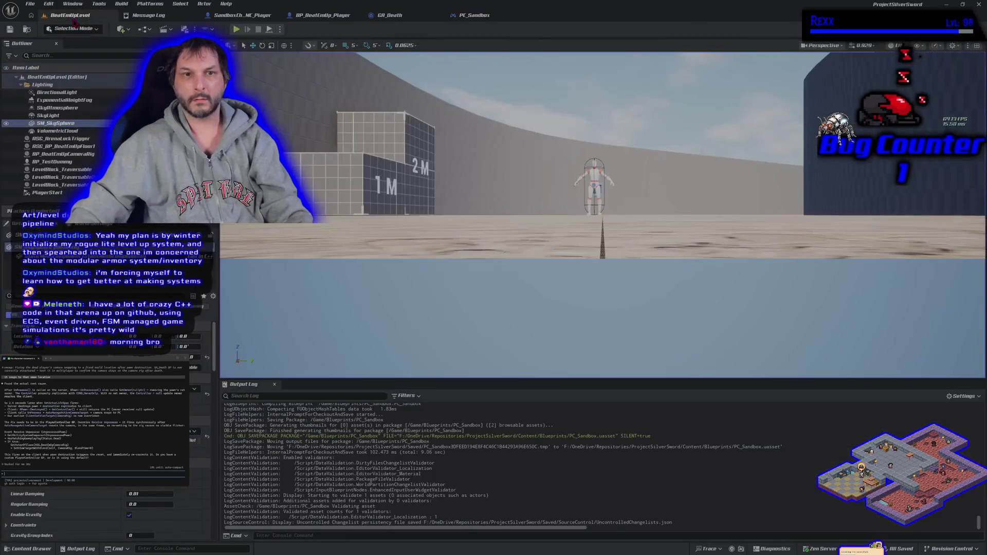
left_click(32, 550)
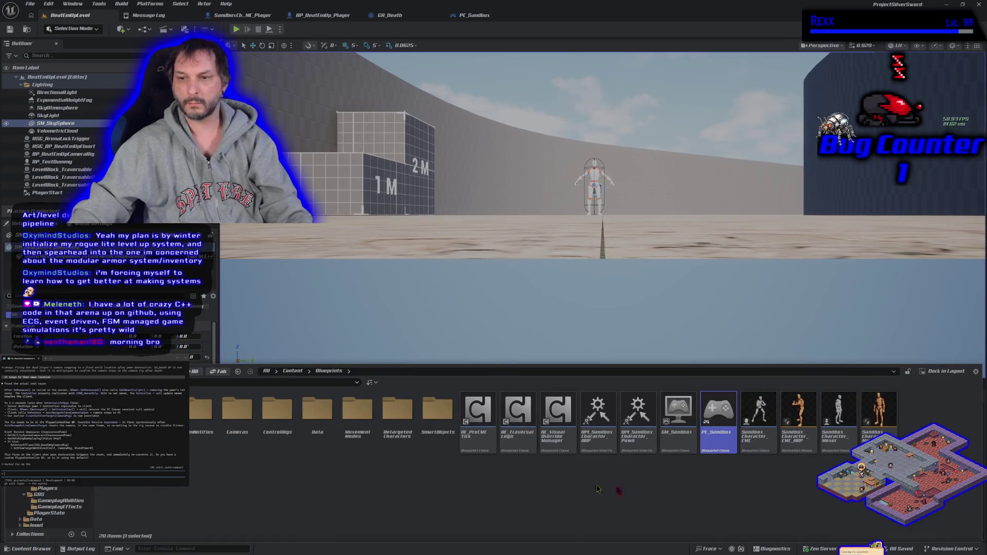
- Create a child blueprint of PC_Sandbox named BP_PC_Sandbox_BeatEmUp
right_click(718, 414)
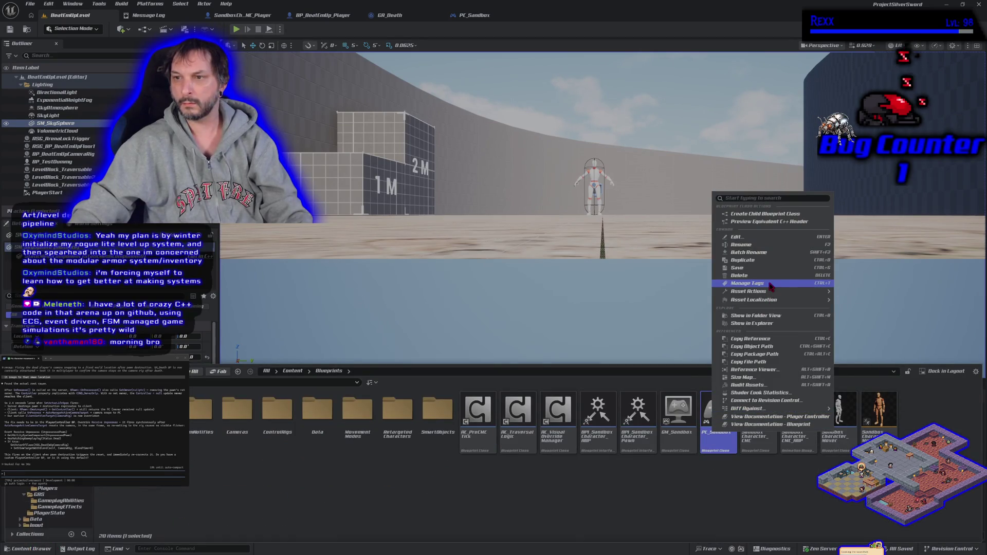
left_click(781, 214)
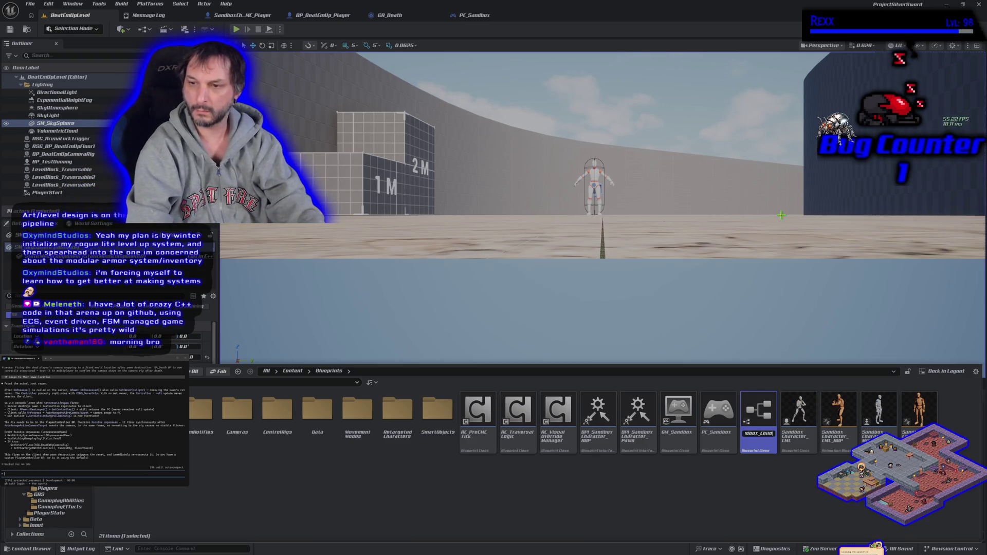
type("BP_PC_Sandbox")
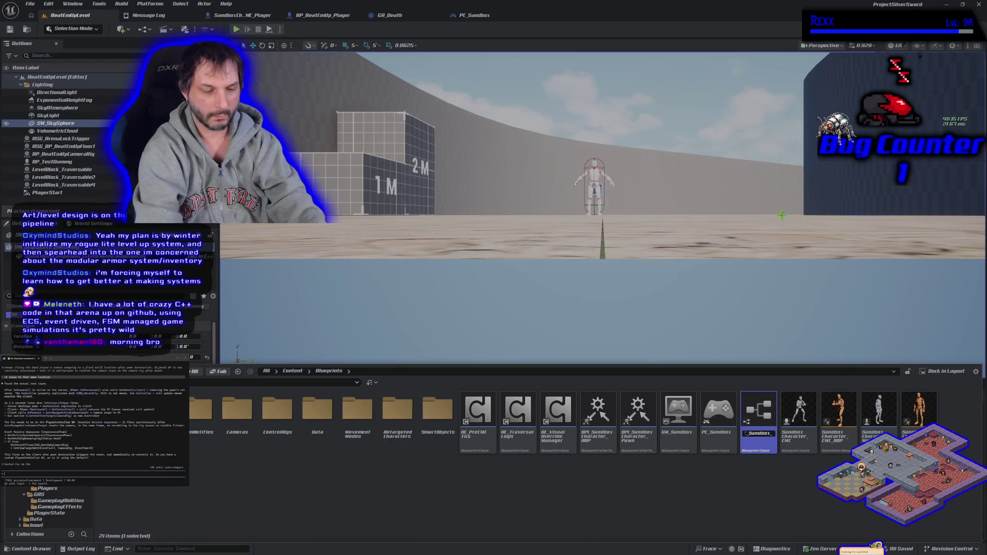
type("_BeatEmUp")
key("Return")
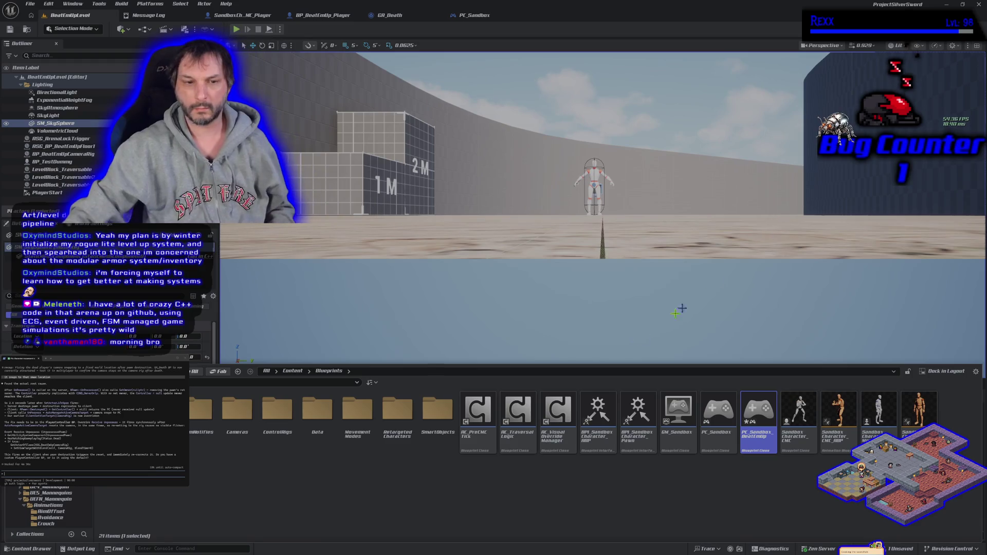
- Drag PC_Sandbox_BeatEmUp onto another folder in the folder tree and confirm the move
scroll(48, 507, "down", 10)
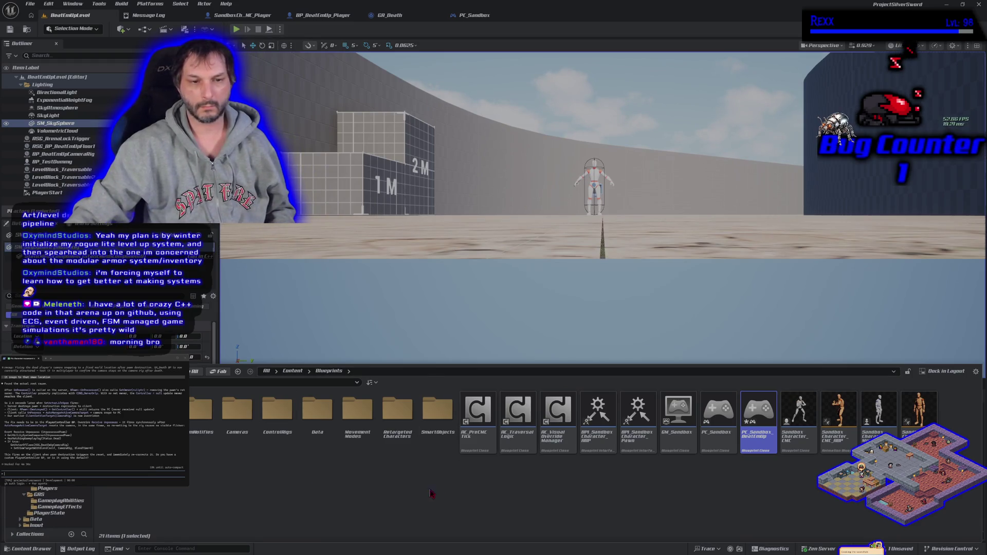
mouse_move(760, 420)
left_mouse_down()
mouse_move(469, 465)
mouse_move(62, 486)
left_mouse_up()
left_click(91, 489)
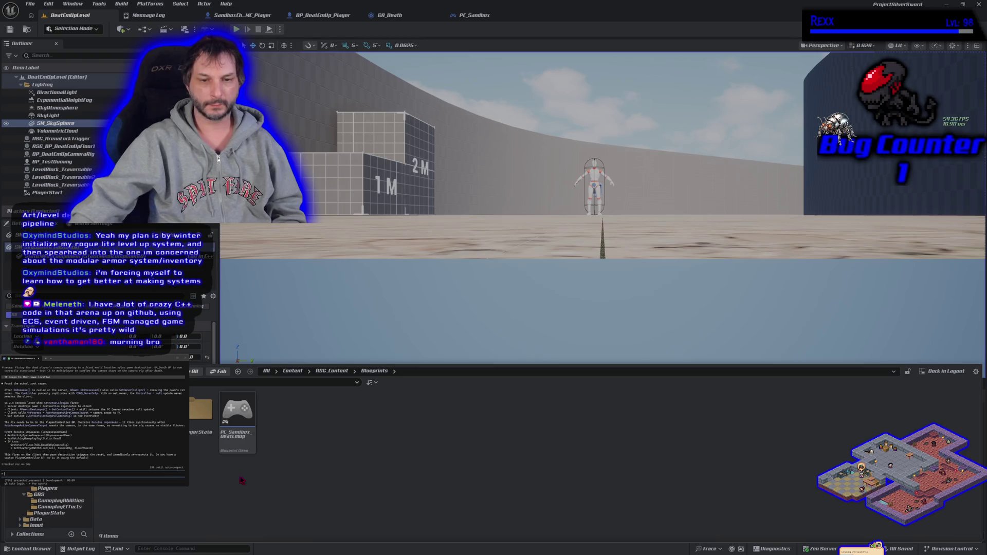
- Create a new folder named PlayerController in ASG_Content Blueprints
right_click(299, 450)
left_click(326, 164)
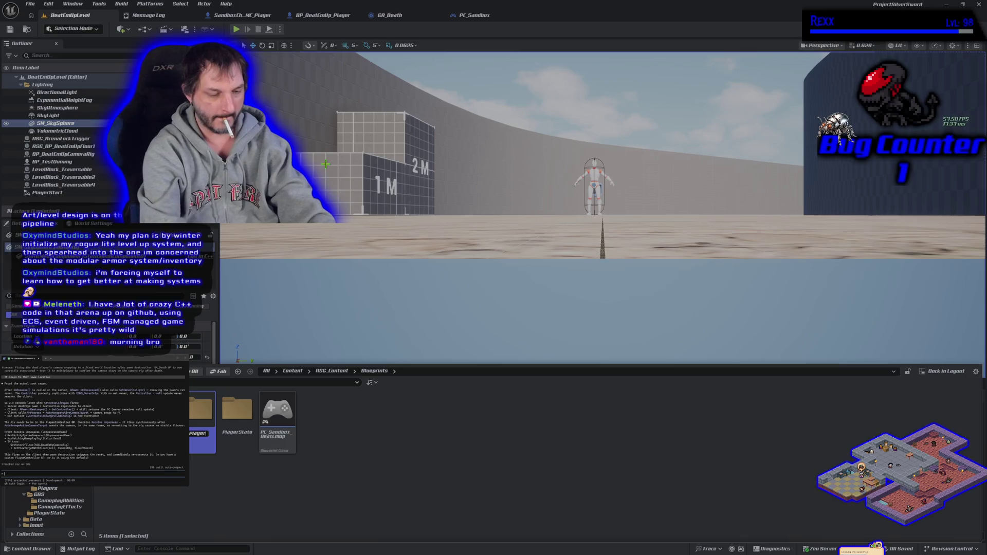
type("Controller")
key("Return")
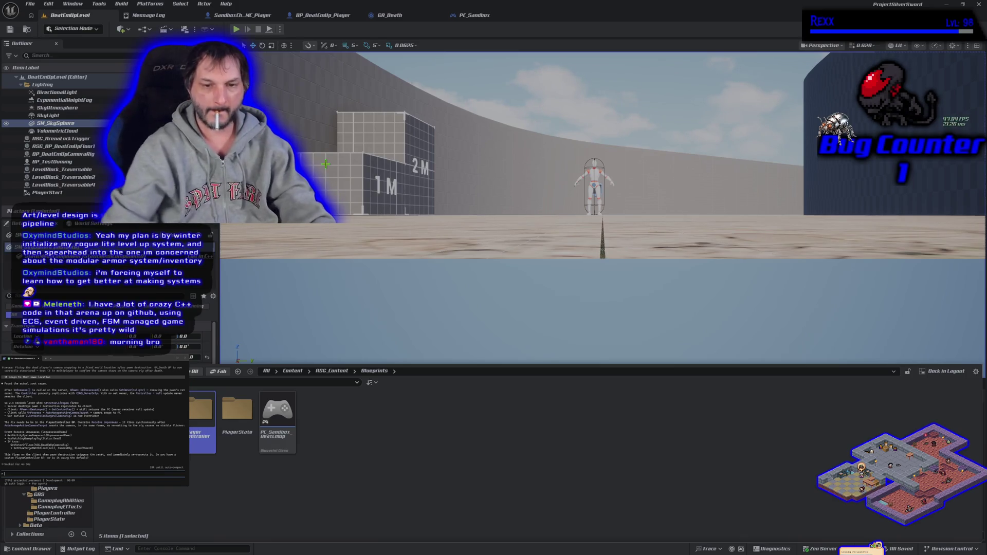
- Move PC_Sandbox_BeatEmUp into the PlayerController folder and open that folder
mouse_move(278, 414)
left_mouse_down()
mouse_move(195, 494)
mouse_move(201, 434)
left_mouse_up()
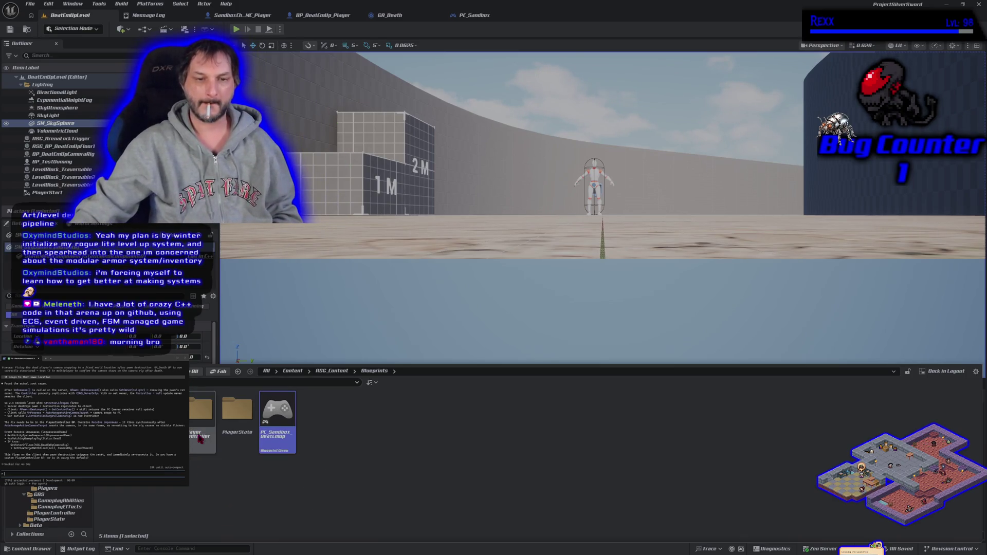
left_click(214, 453)
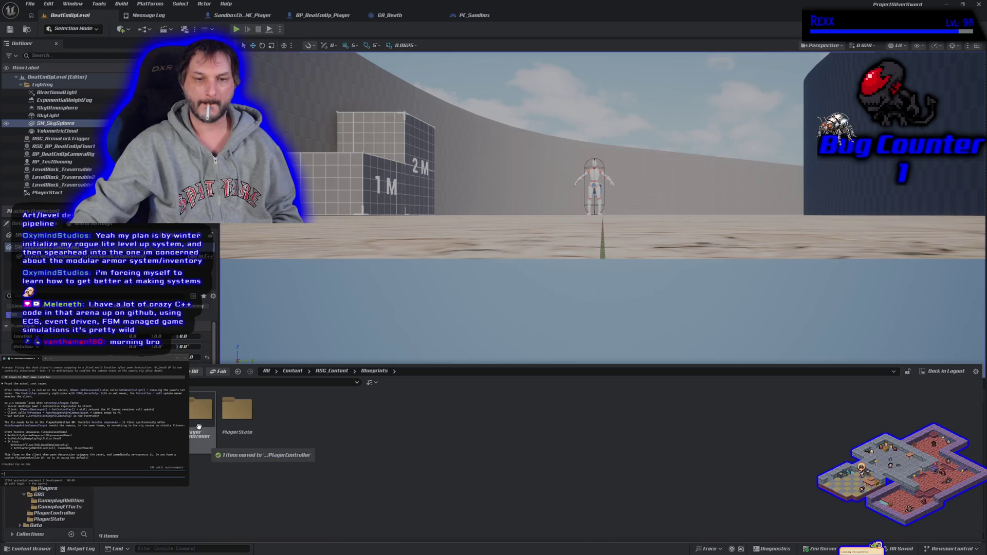
double_click(201, 429)
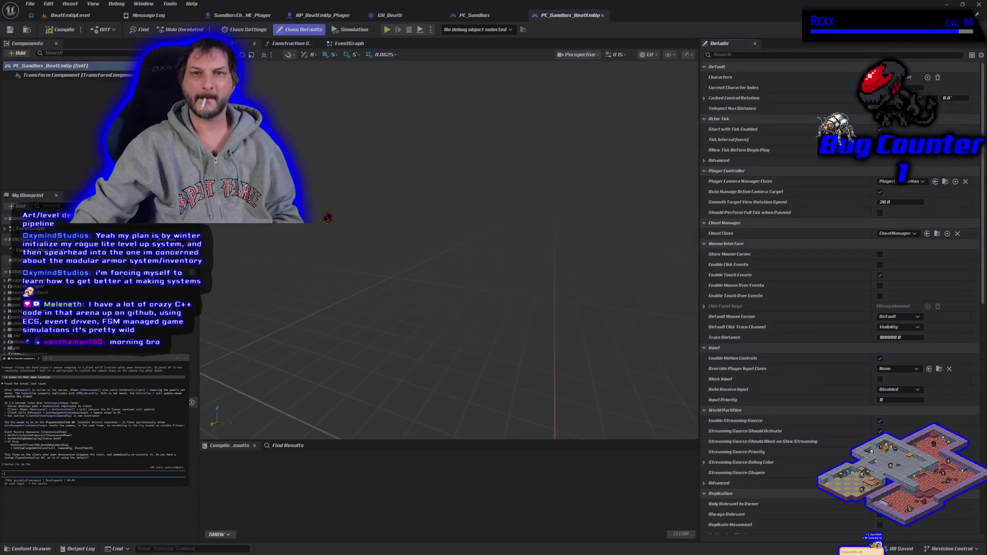
- Cut the camera-rig nodes in the comment box out of PC_Sandbox
left_click(514, 14)
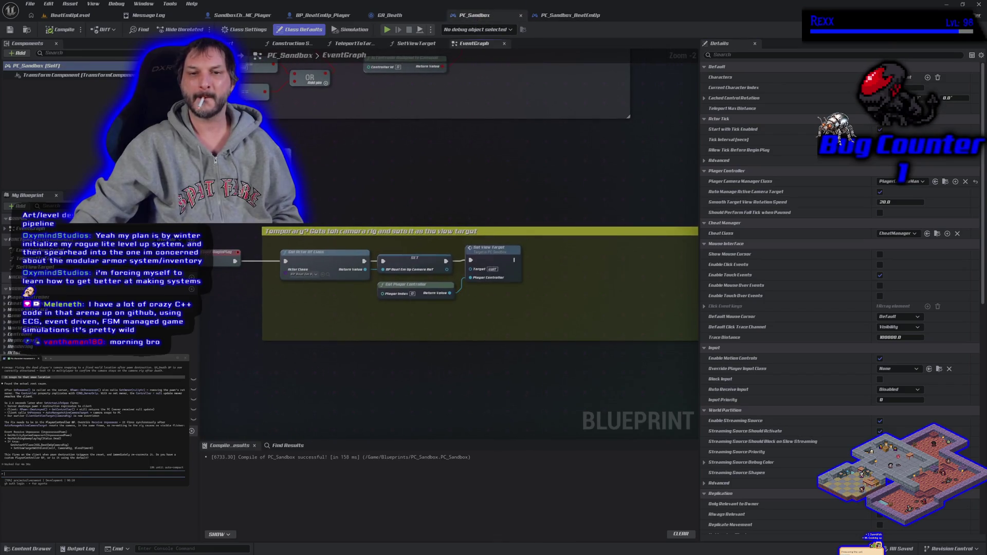
mouse_move(327, 252)
left_mouse_down()
mouse_move(486, 347)
mouse_move(544, 361)
left_mouse_up()
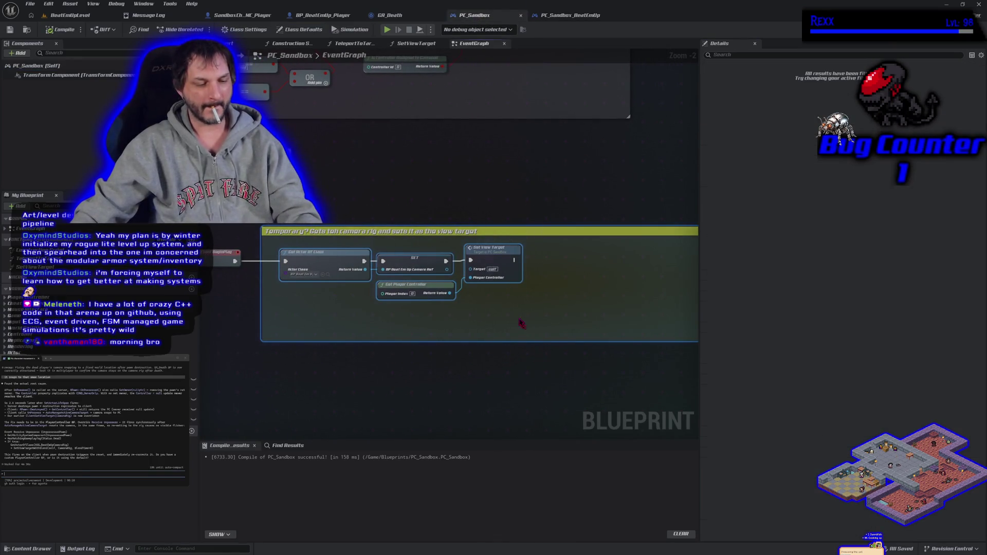
key("Delete")
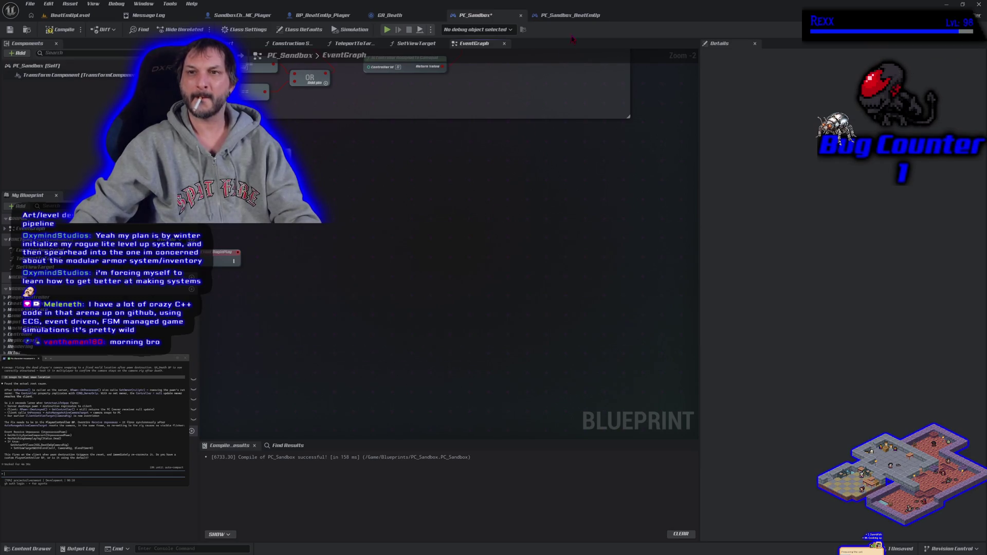
- Paste them into PC_Sandbox_BeatEmUp's EventGraph, wire BeginPlay to Get Actor Of Class, compile and save
left_click(570, 16)
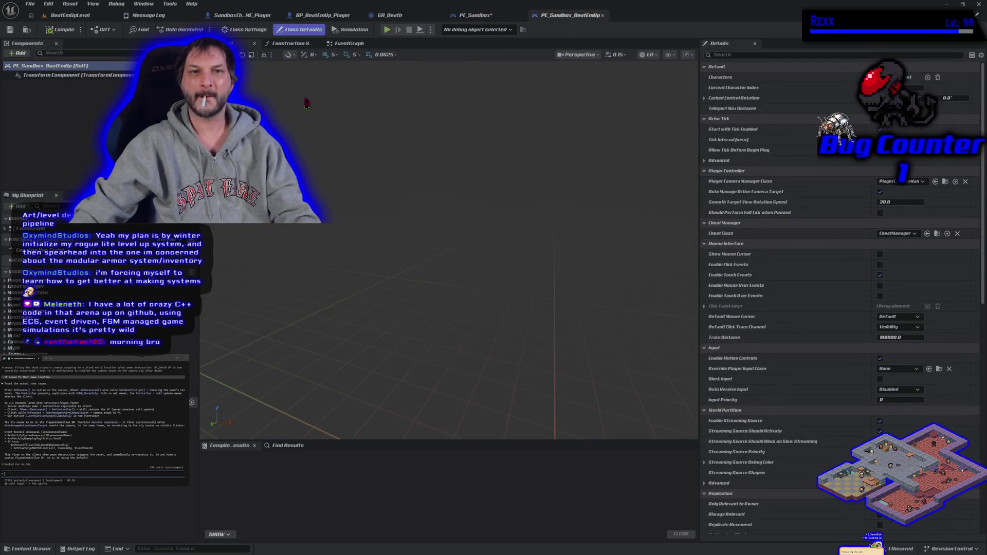
left_click(345, 44)
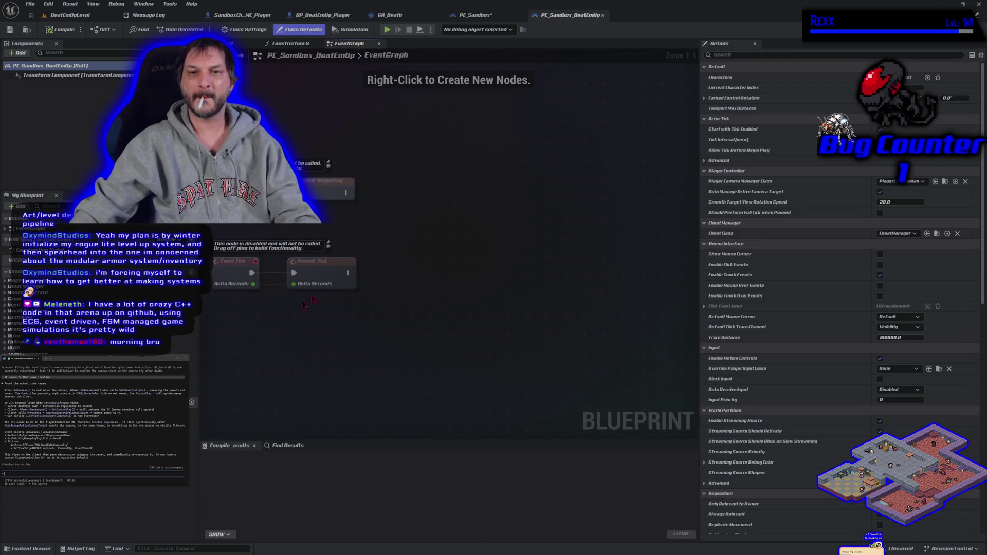
key("ctrl+v")
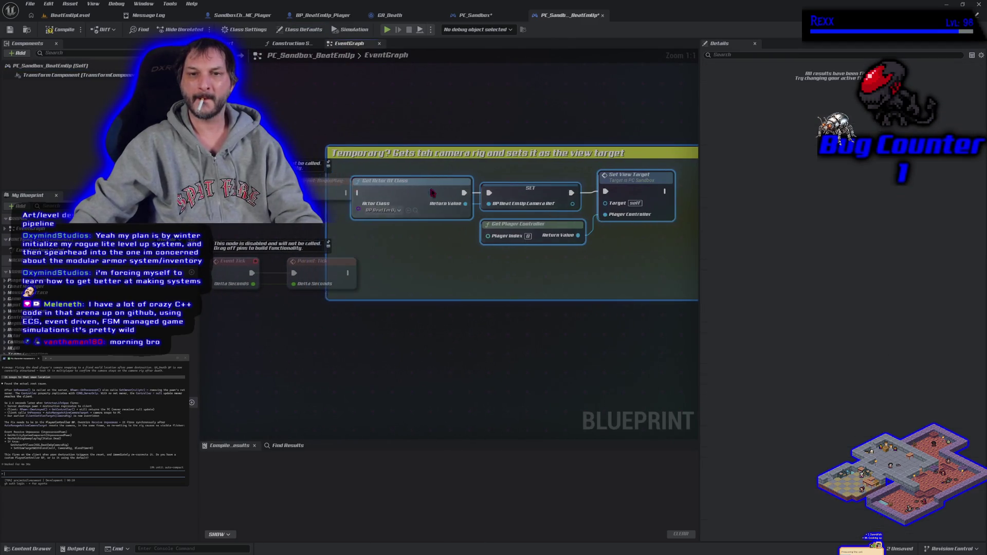
left_click_drag(349, 193, 408, 193)
left_click(52, 29)
left_click(9, 29)
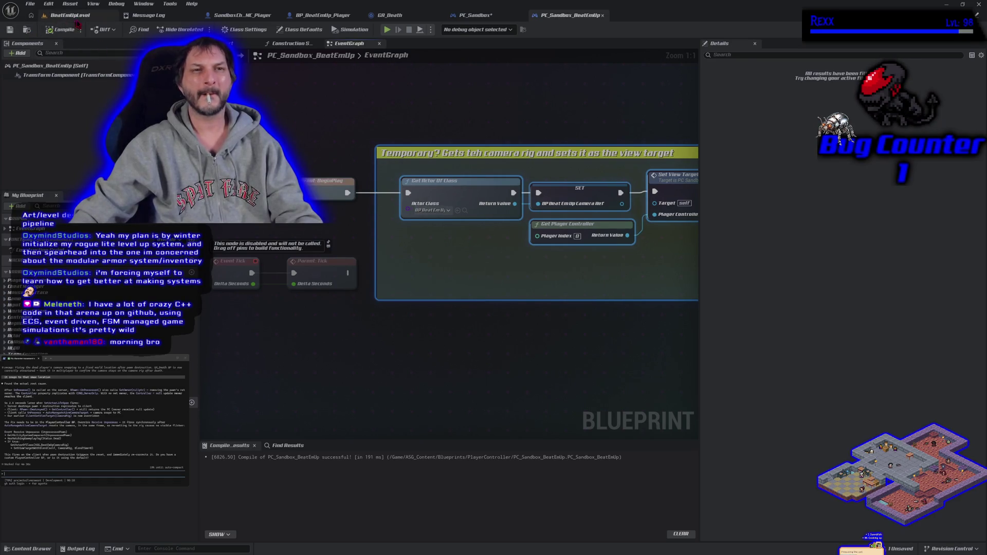
left_click(78, 16)
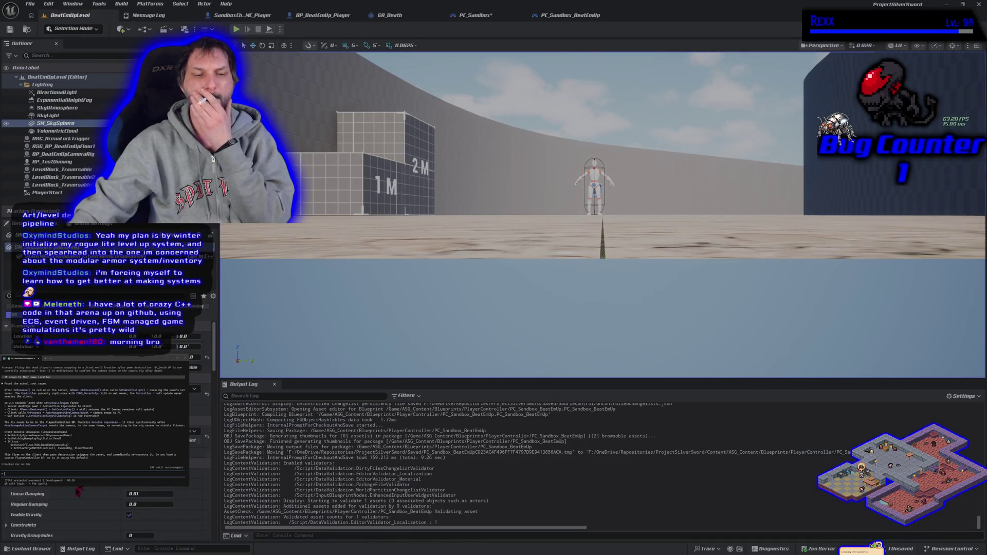
- Browse the Content Drawer to Content > Blueprints and open the GM_Sandbox game mode
left_click(28, 549)
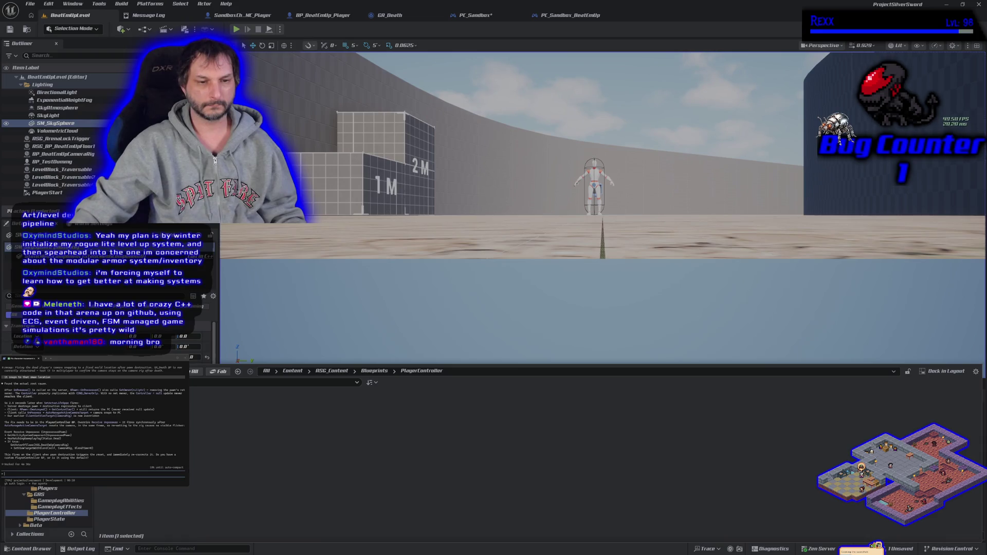
left_click(43, 483)
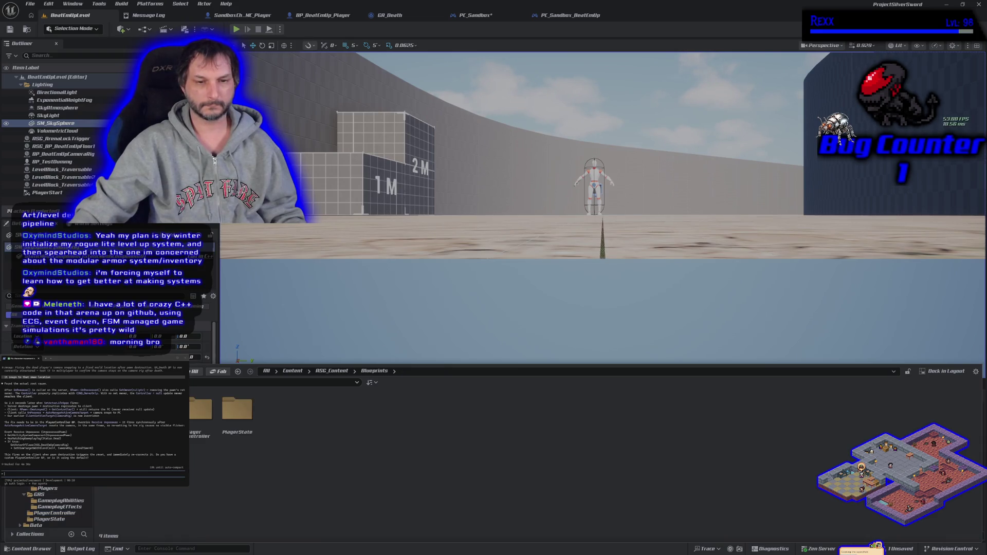
scroll(49, 510, "down", 10)
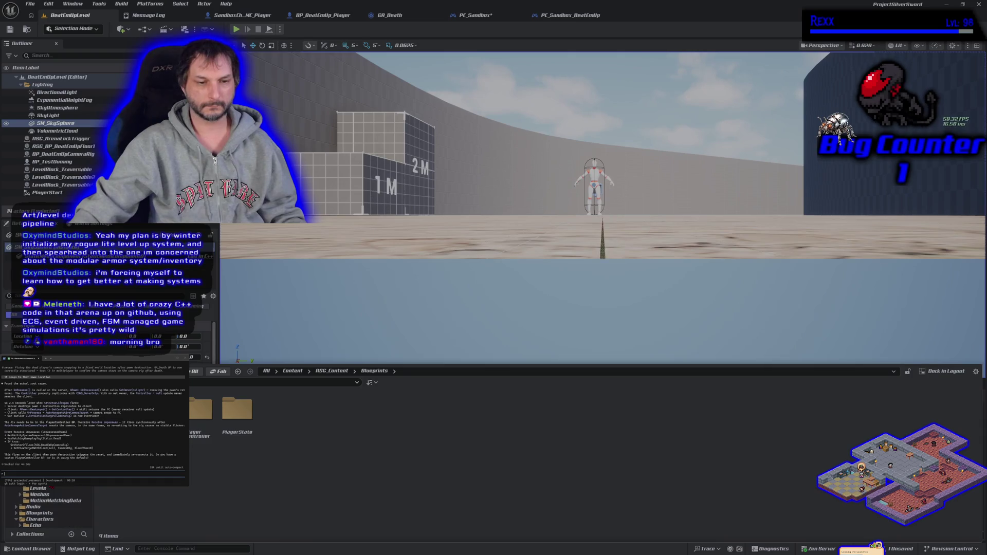
scroll(61, 493, "up", 8)
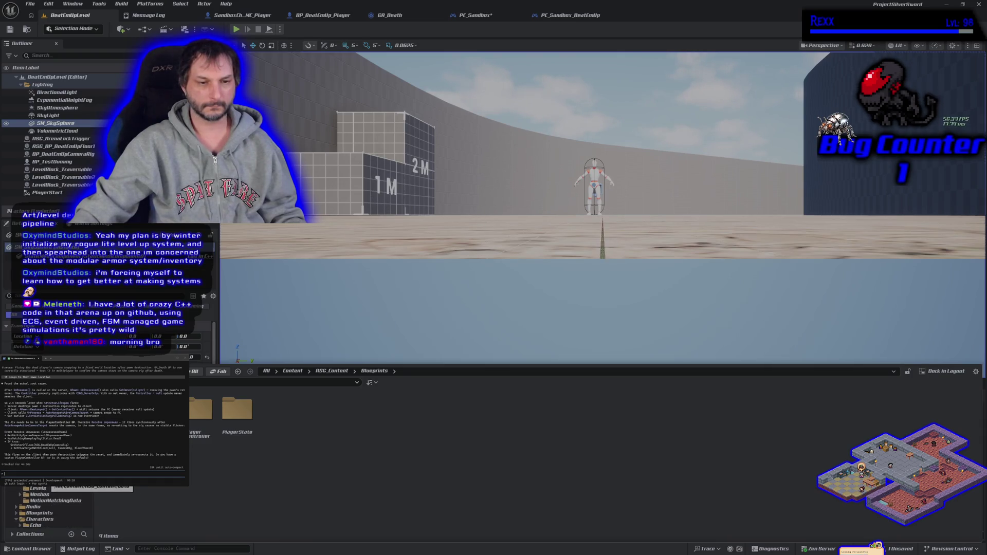
scroll(56, 506, "down", 2)
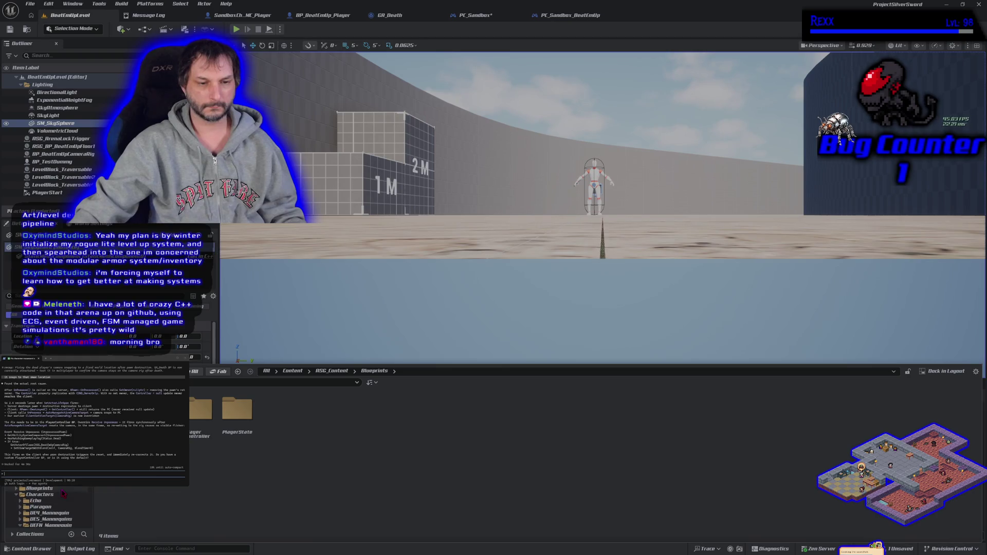
left_click(42, 490)
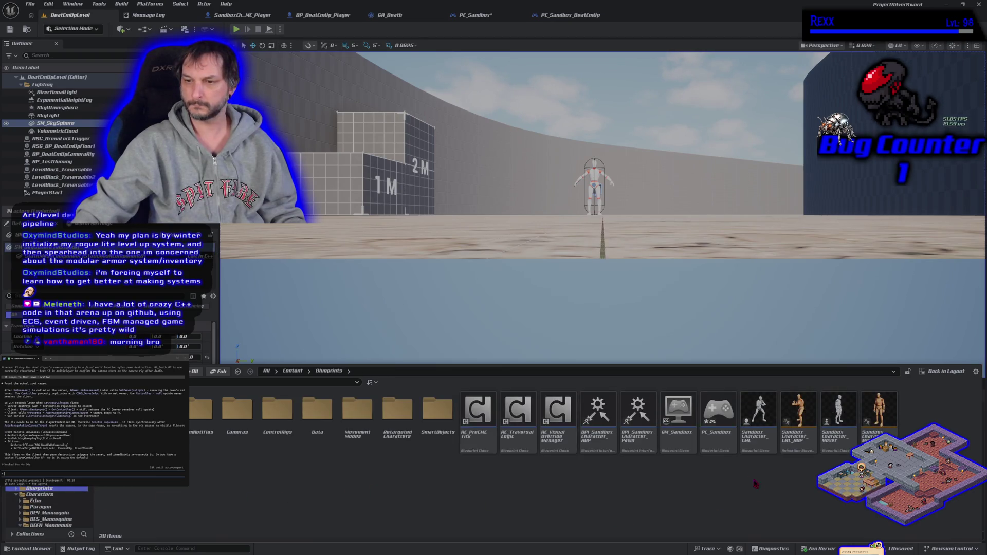
double_click(682, 444)
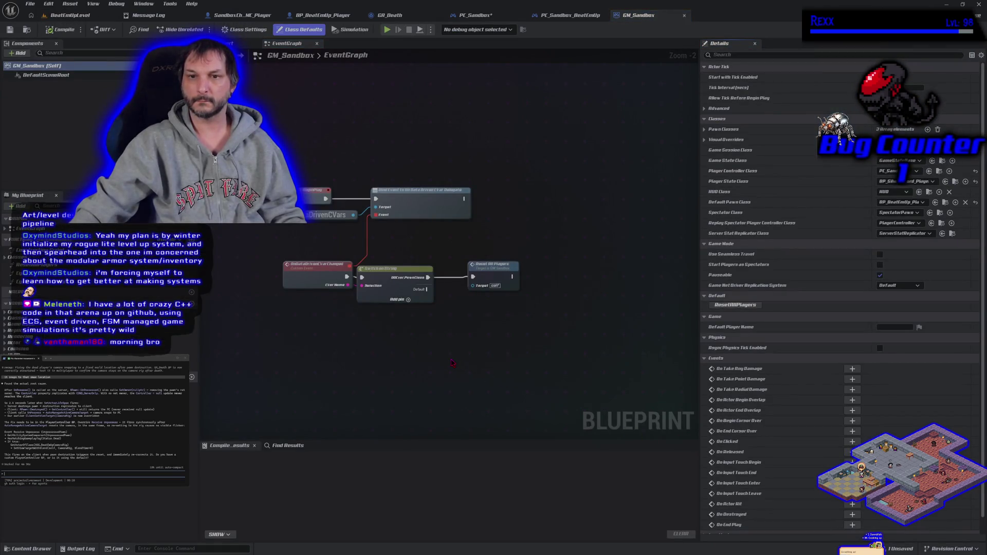
scroll(452, 363, "down", 1)
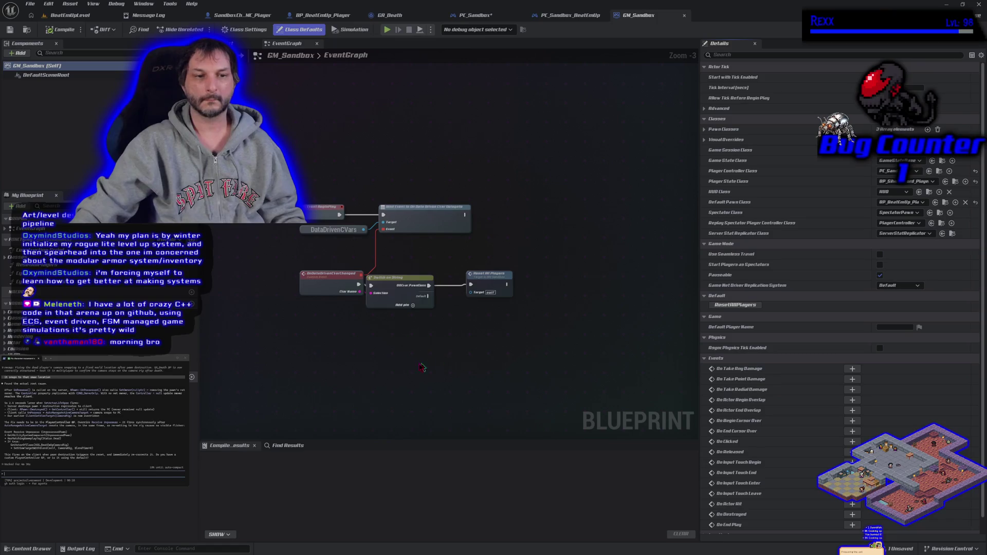
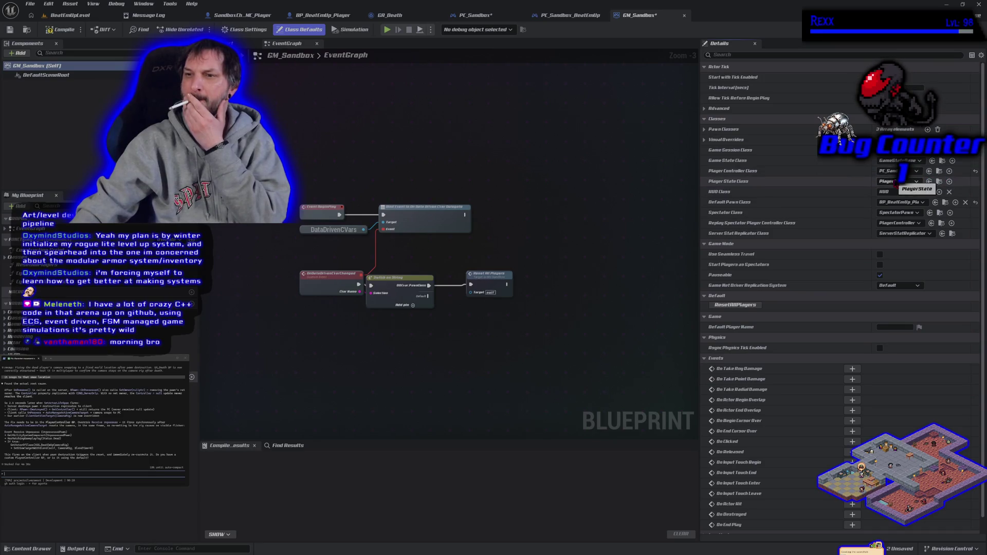
- Compile and save GM_Sandbox, then return to the BeatEmUpLevel editor
left_click(56, 29)
left_click(10, 29)
left_click(67, 15)
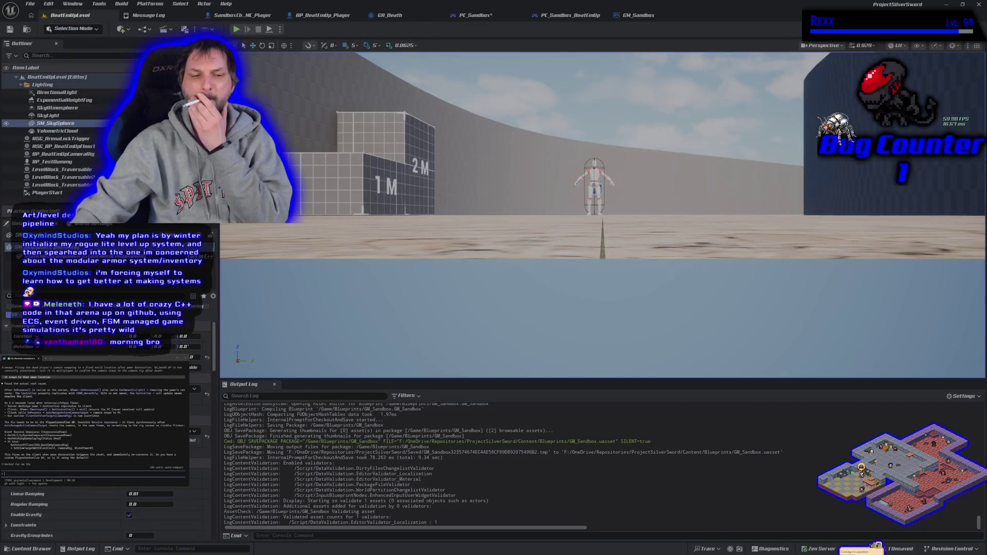
- Create a child blueprint of GM_Sandbox named GM_Sandbox_BeatEmUp and save all assets
key("ctrl+space")
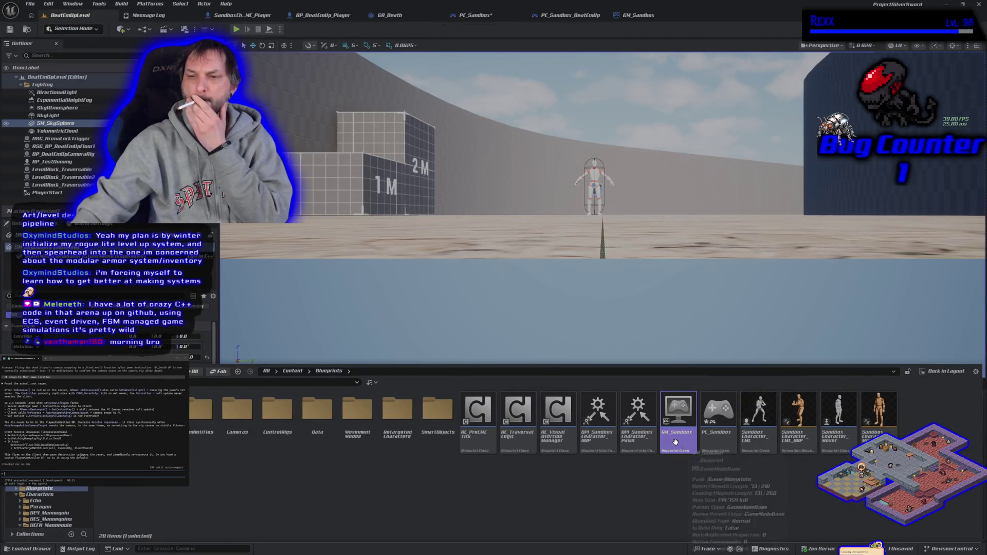
right_click(678, 427)
left_click(722, 232)
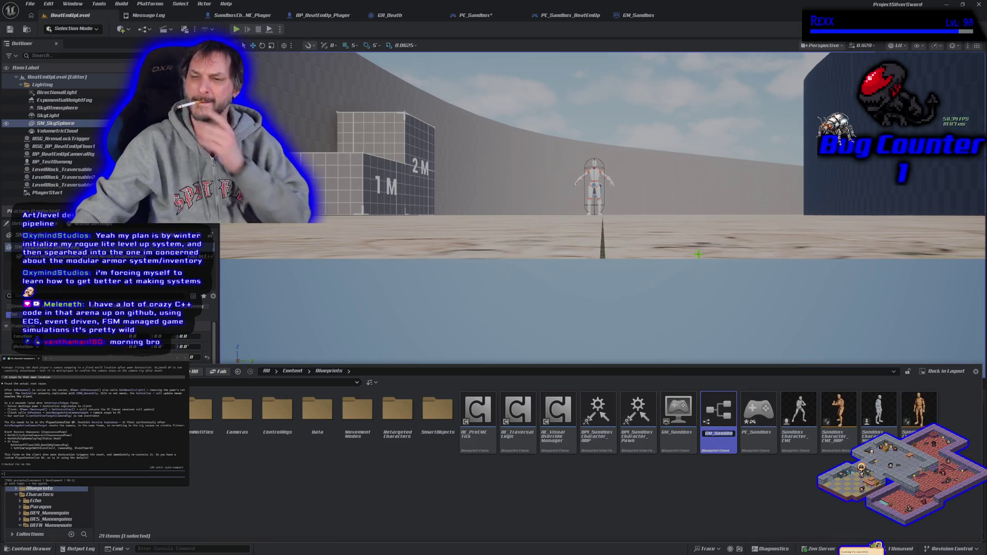
type("GM_Sandbox_Ch")
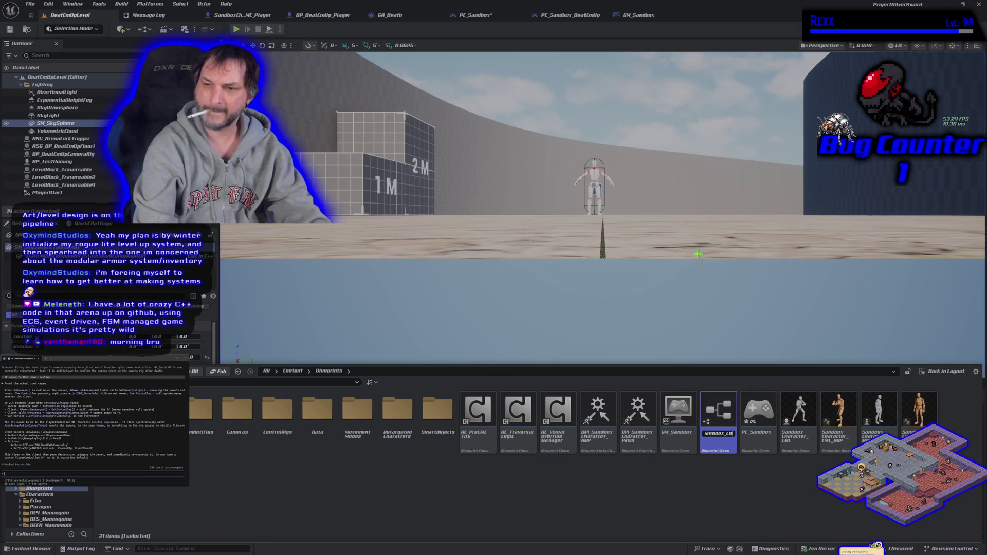
type("BeatEmUp")
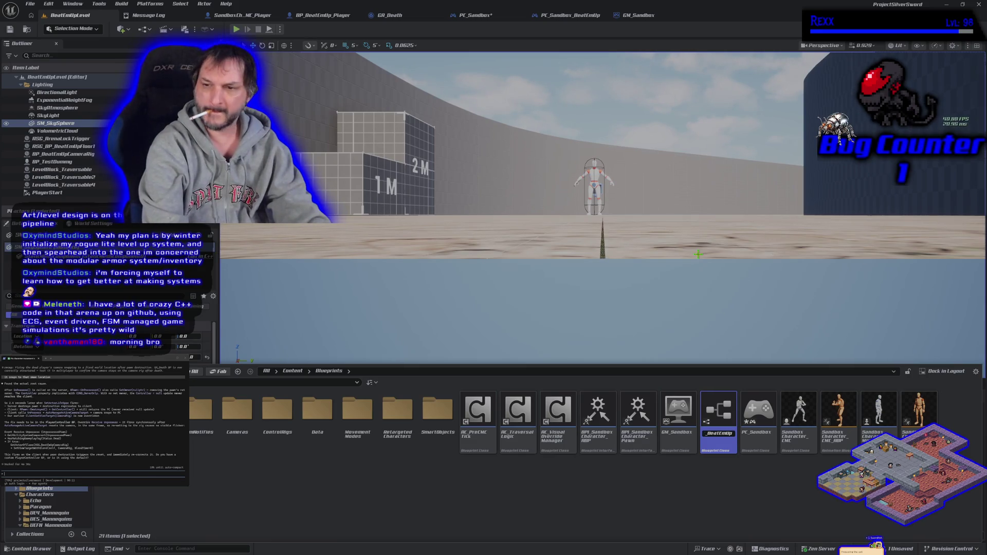
key("Return")
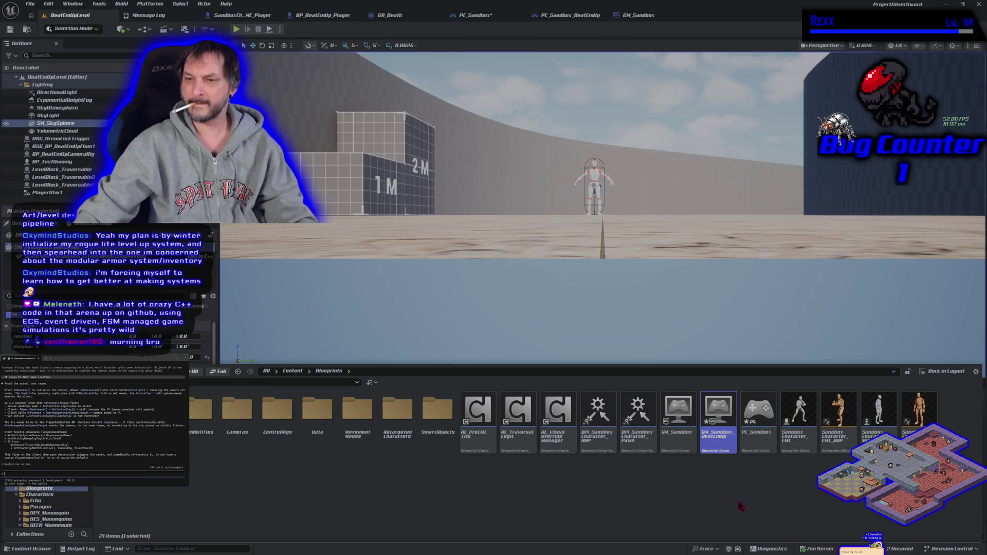
key("ctrl+shift+s")
- Move GM_Sandbox_BeatEmUp into a new GameMode folder under Blueprints and open it
mouse_move(719, 414)
left_mouse_down()
mouse_move(589, 468)
mouse_move(154, 491)
mouse_move(69, 427)
left_mouse_up()
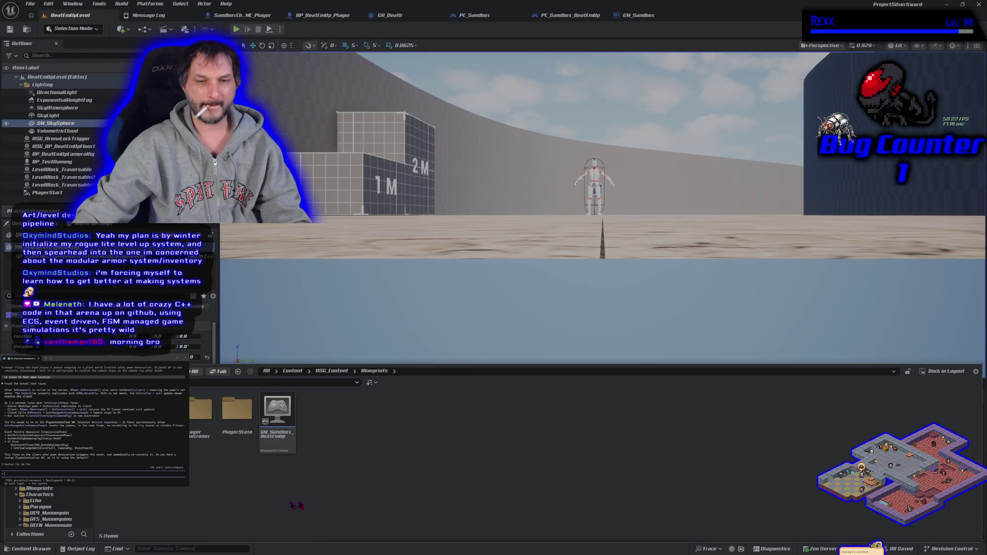
right_click(399, 432)
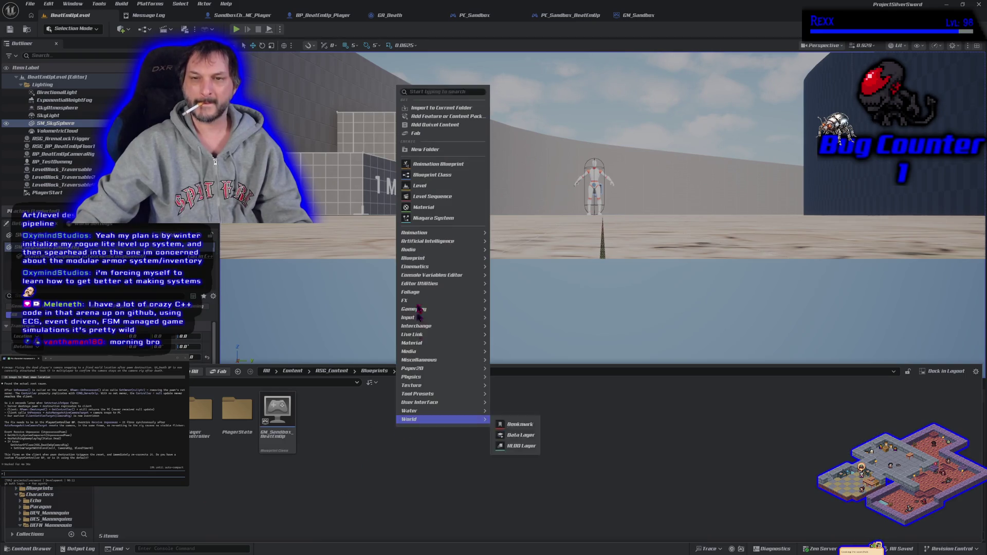
left_click(427, 157)
type("GameM")
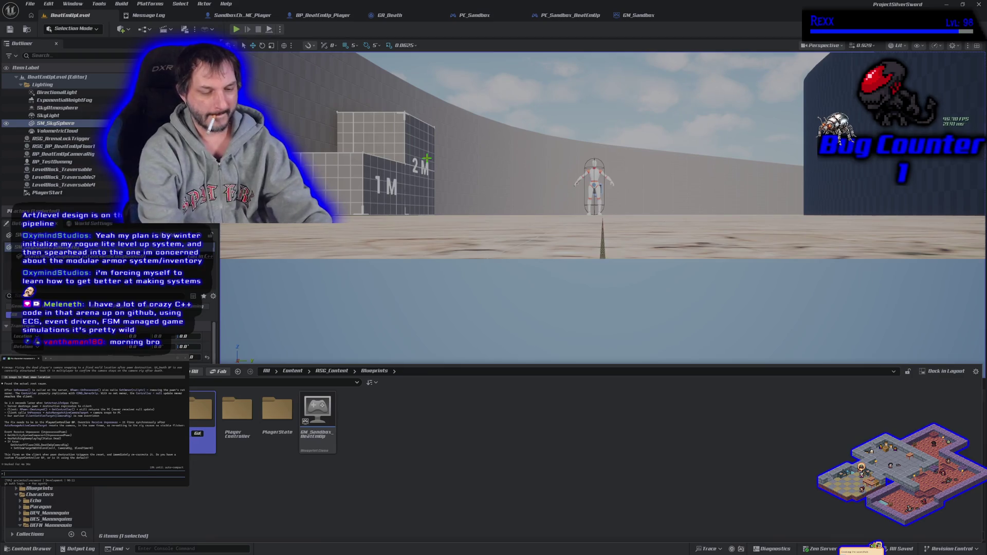
key("Return")
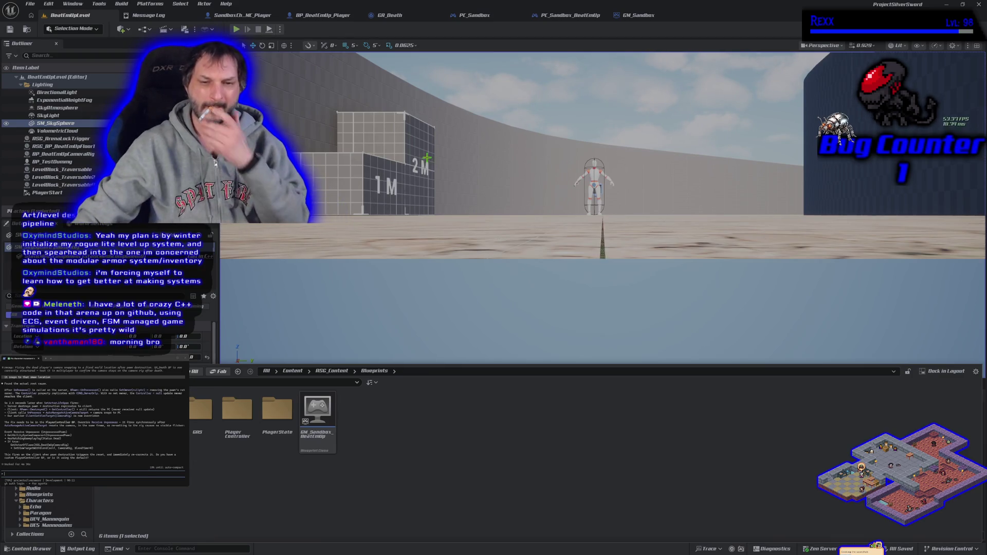
mouse_move(319, 415)
left_mouse_down()
mouse_move(236, 485)
mouse_move(160, 420)
left_mouse_up()
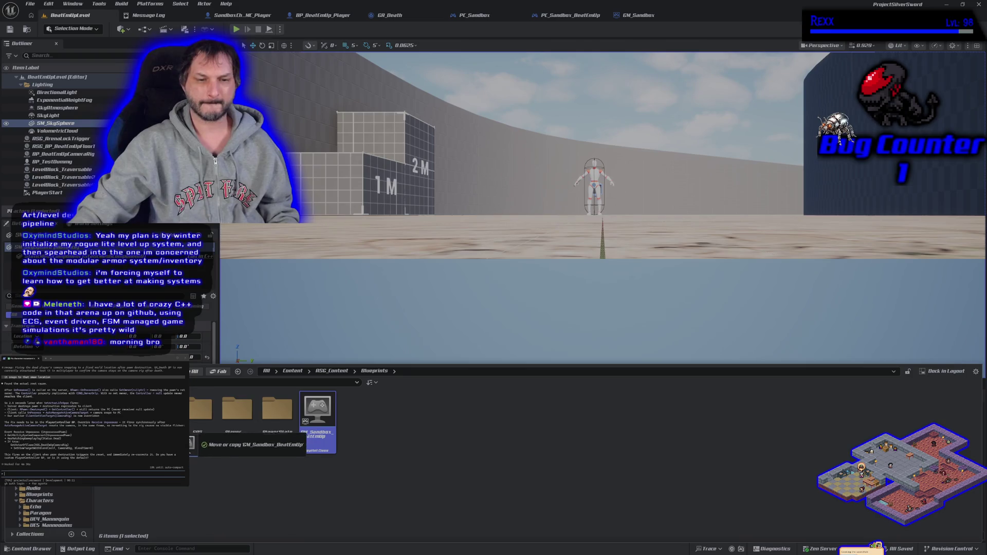
left_click(196, 435)
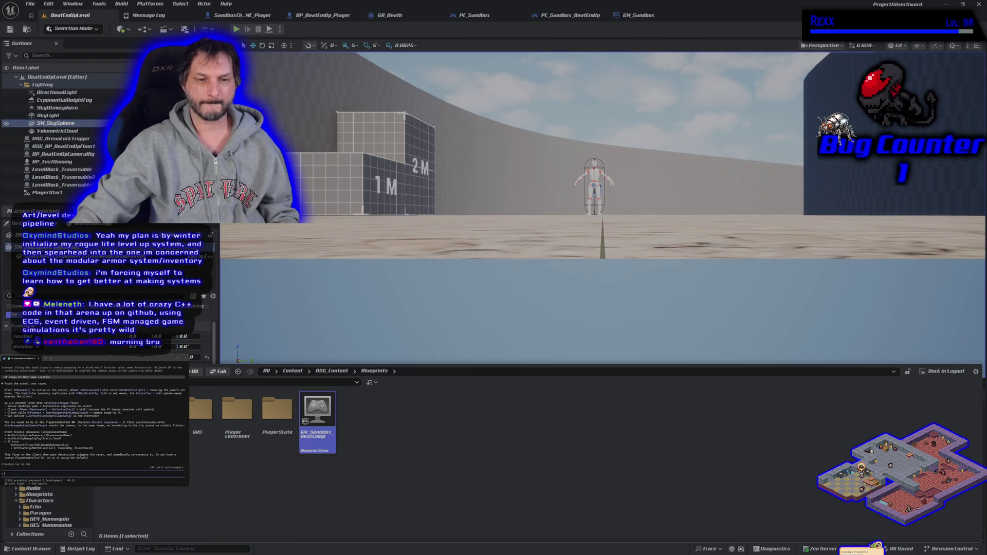
double_click(161, 409)
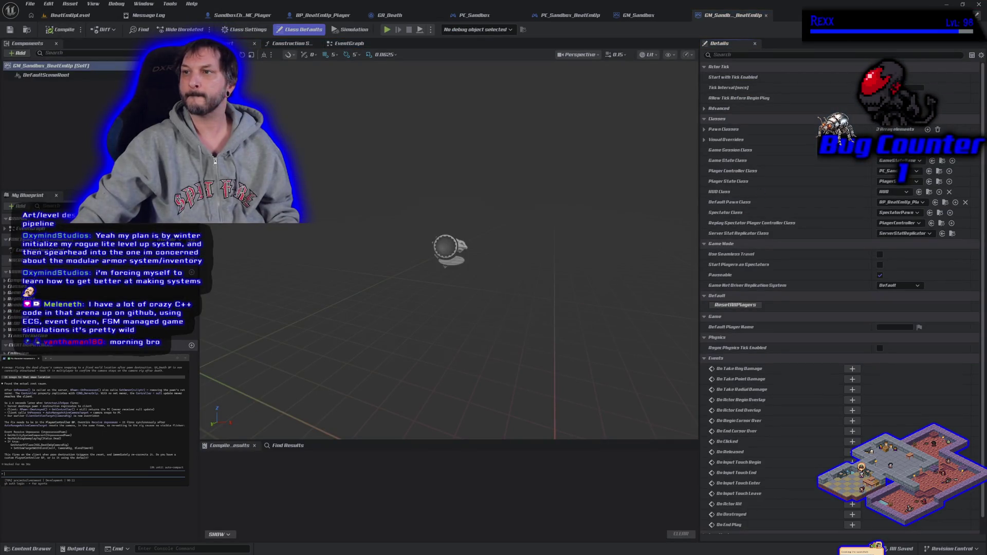
- Set GM_Sandbox_BeatEmUp's Player Controller to PC_Sandbox_BeatEmUp and Player State to BP_SilverSword_PlayerState
key("ctrl+space")
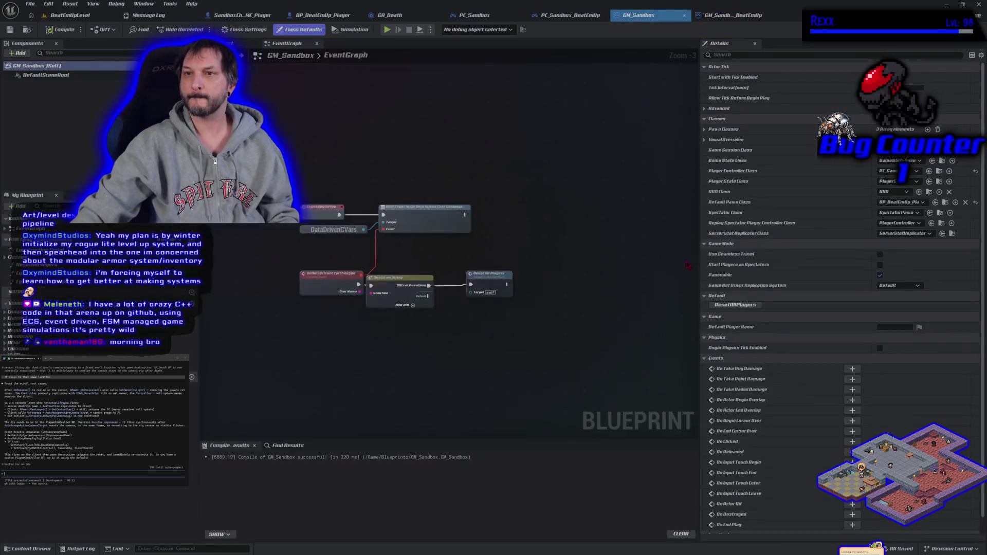
double_click(679, 247)
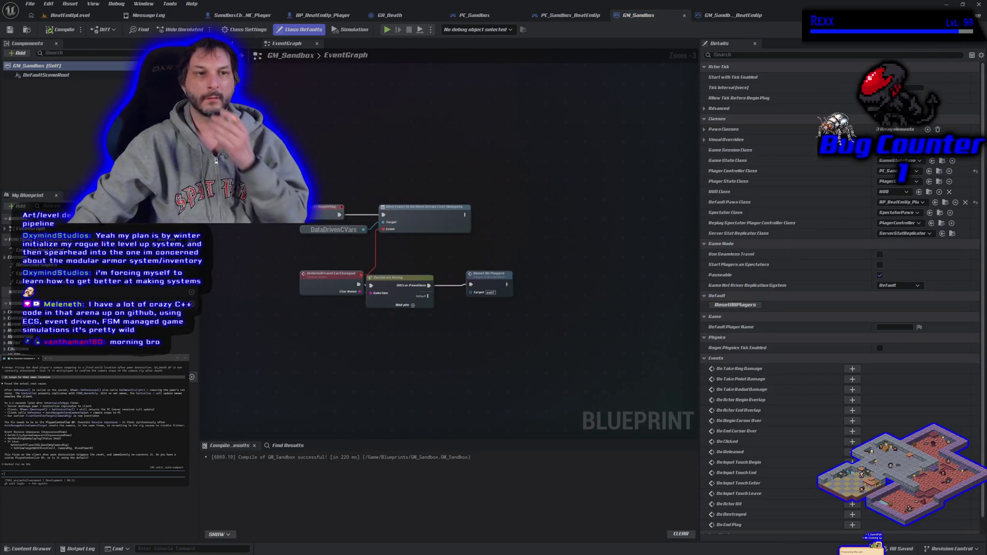
left_click(731, 15)
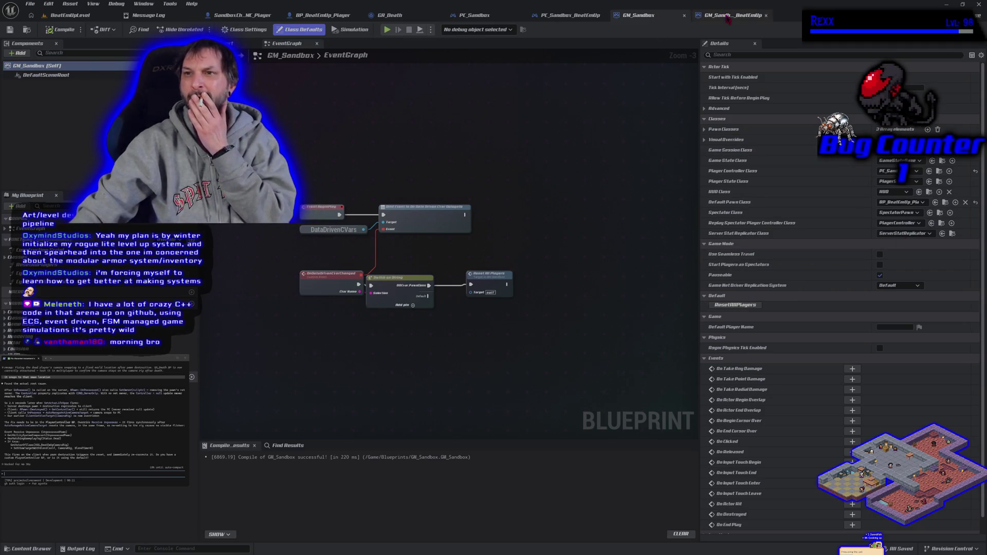
left_click(912, 174)
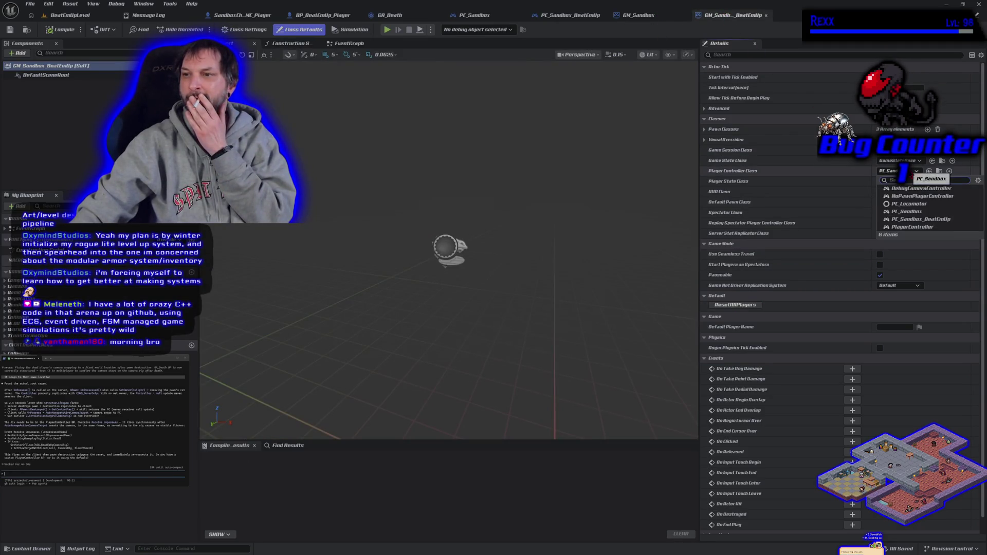
left_click(926, 219)
left_click(917, 181)
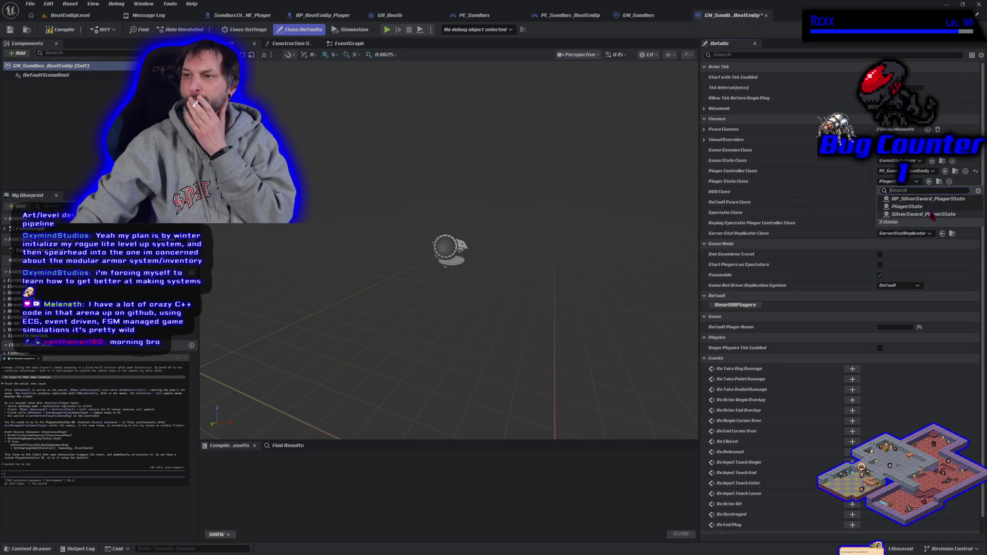
left_click(947, 200)
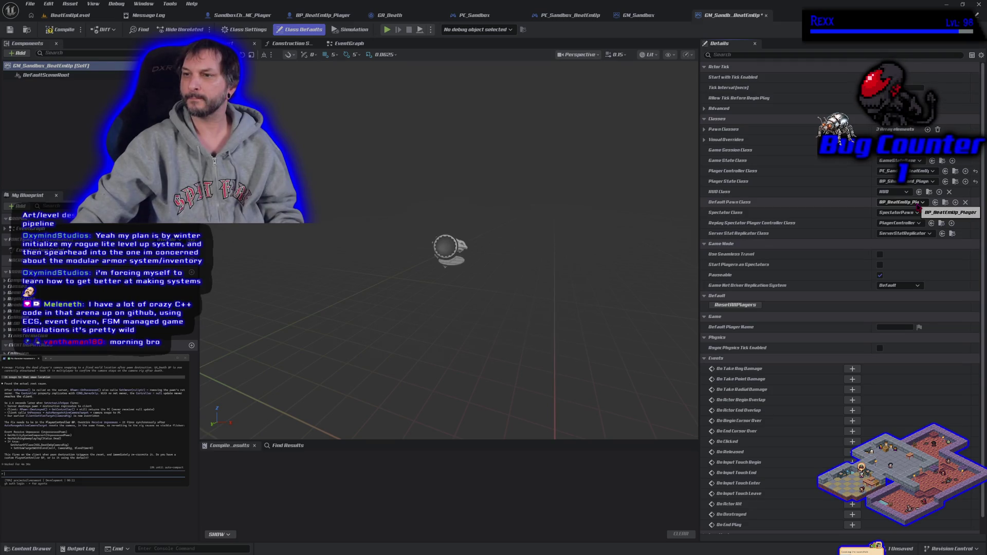
- Compile and save GM_Sandbox with its default pawn reverted
left_click(638, 15)
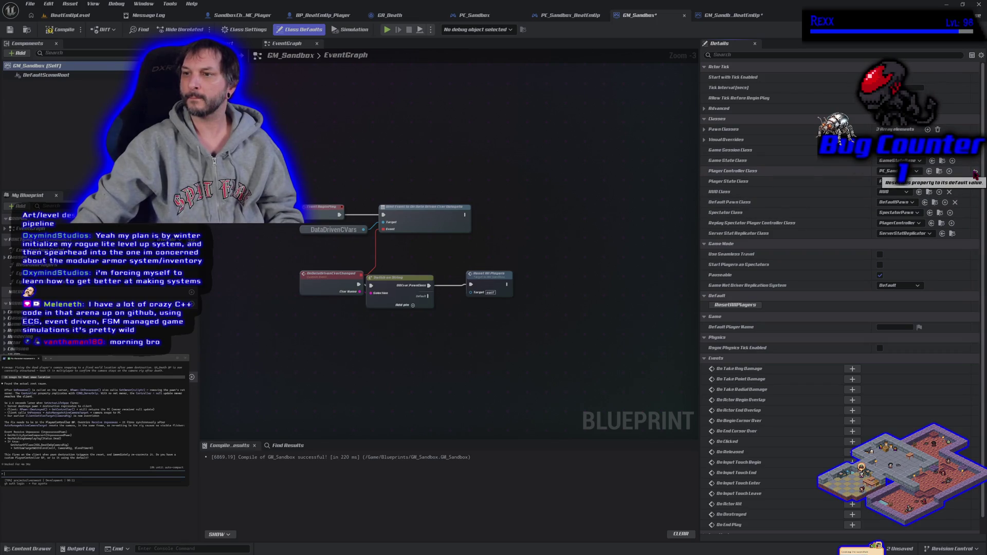
left_click(61, 29)
left_click(10, 29)
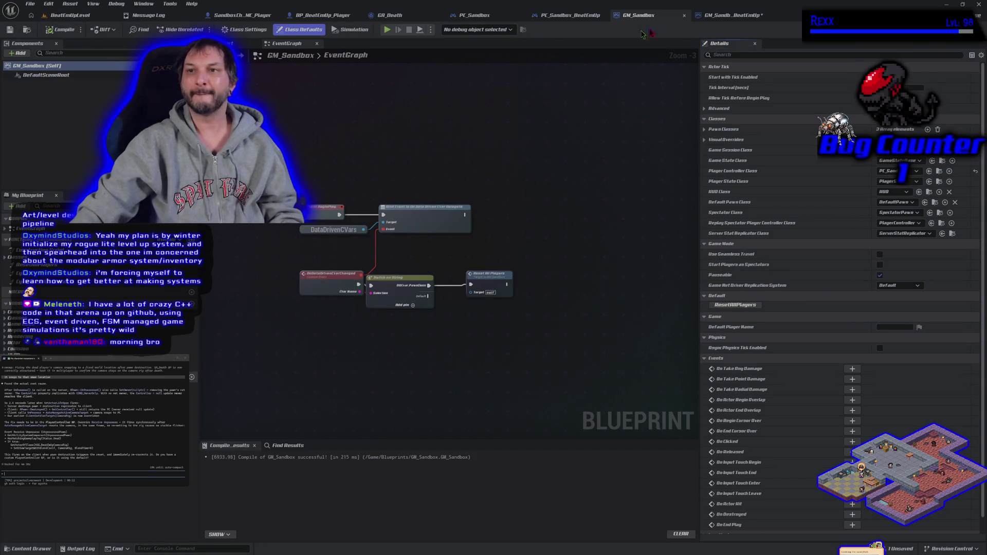
- Set GM_Sandbox_BeatEmUp's Default Pawn to BP_BeatEmUp_Player, then compile and save it
left_click(733, 15)
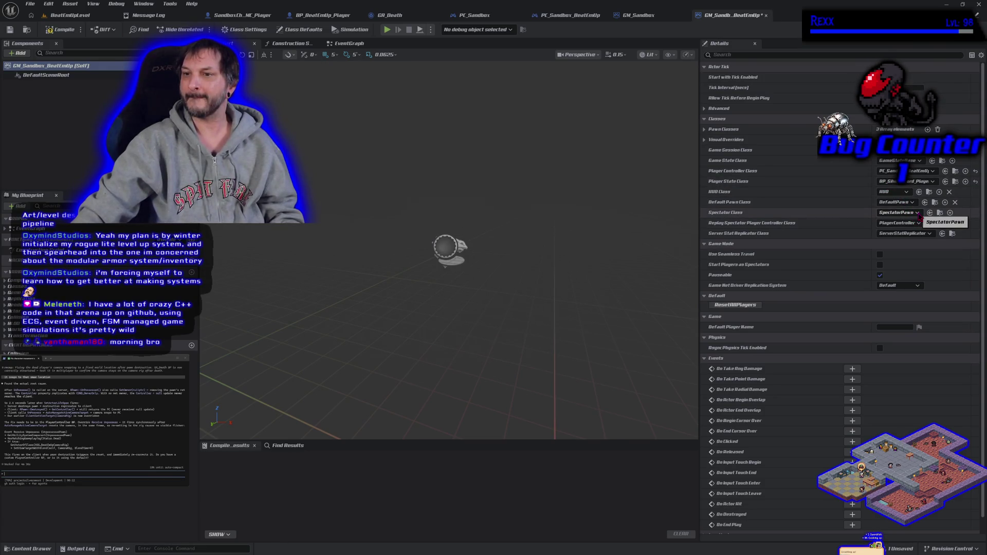
left_click(918, 213)
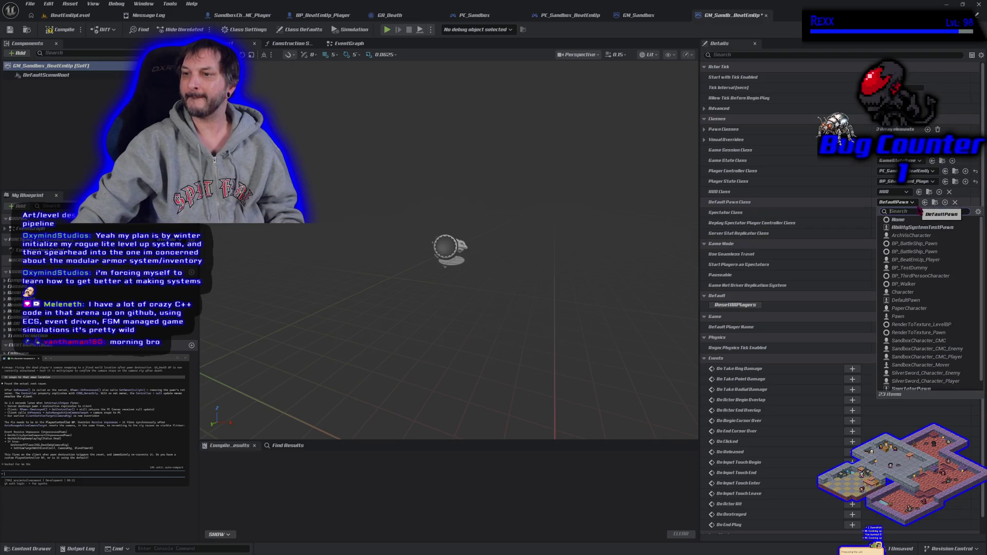
left_click(957, 262)
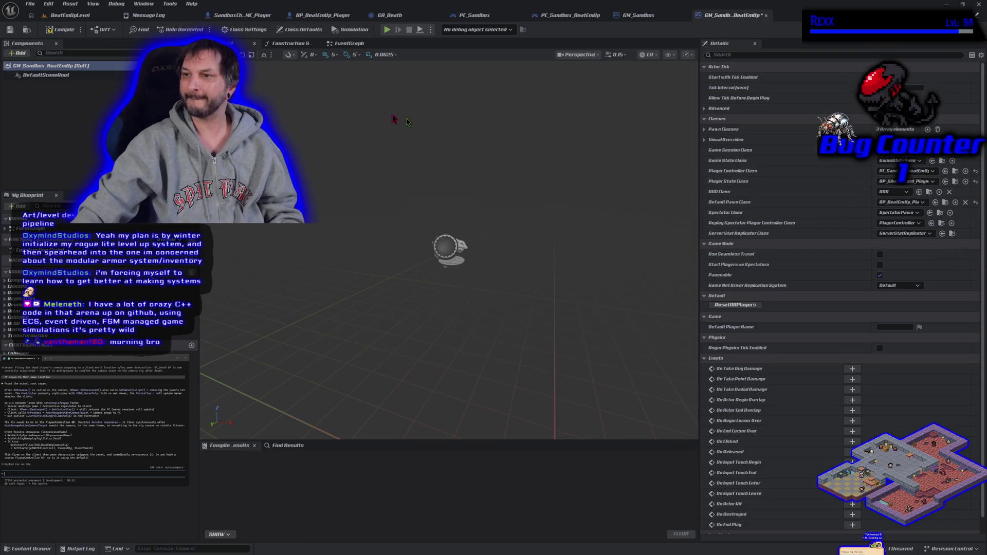
left_click(50, 29)
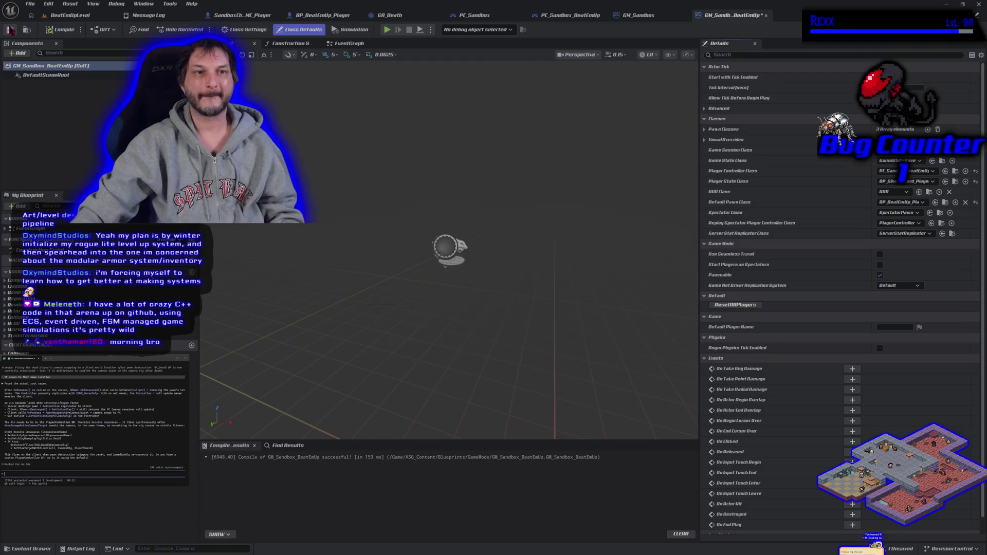
left_click(93, 16)
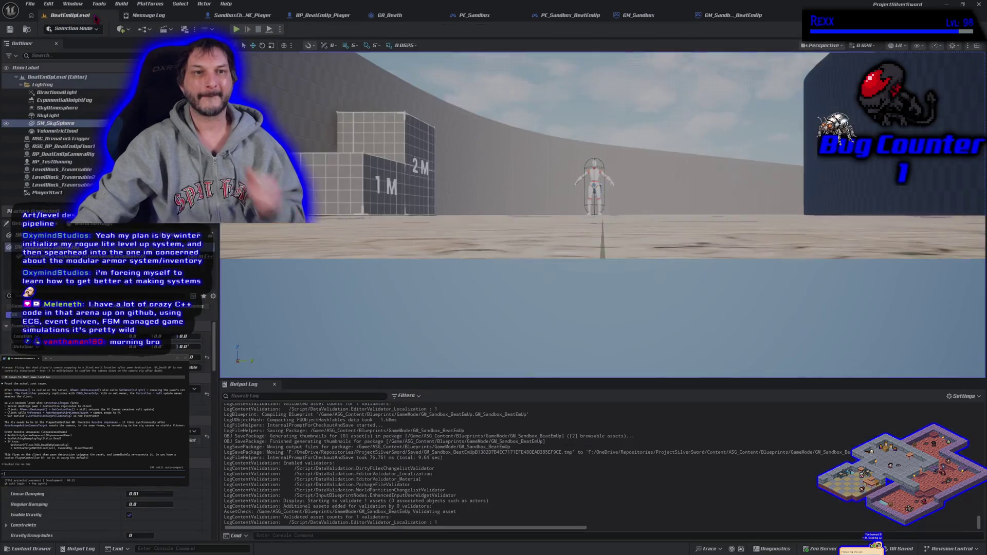
- Briefly test-play the level, then glance at GM_Sandbox_BeatEmUp before returning
left_click(237, 29)
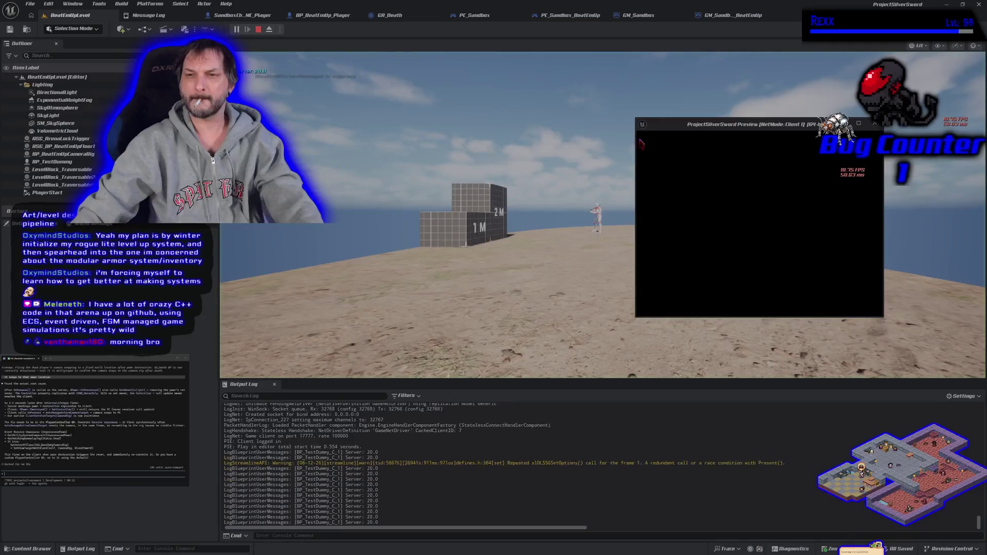
key("Escape")
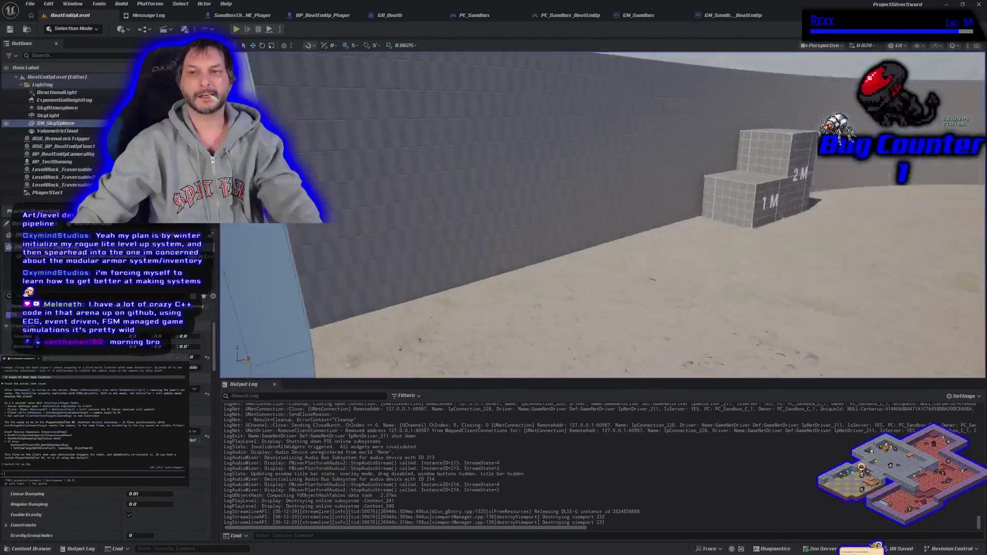
key("f")
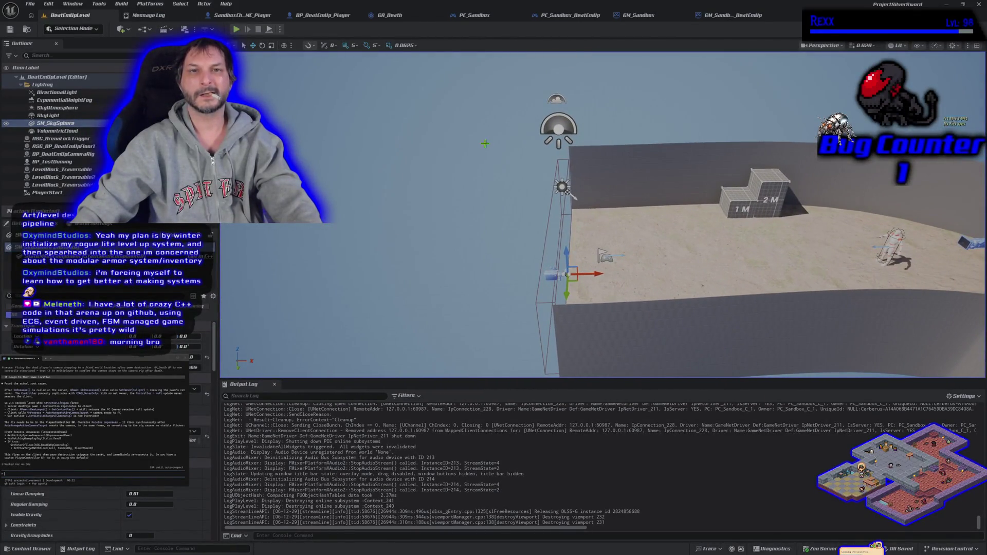
left_click(741, 16)
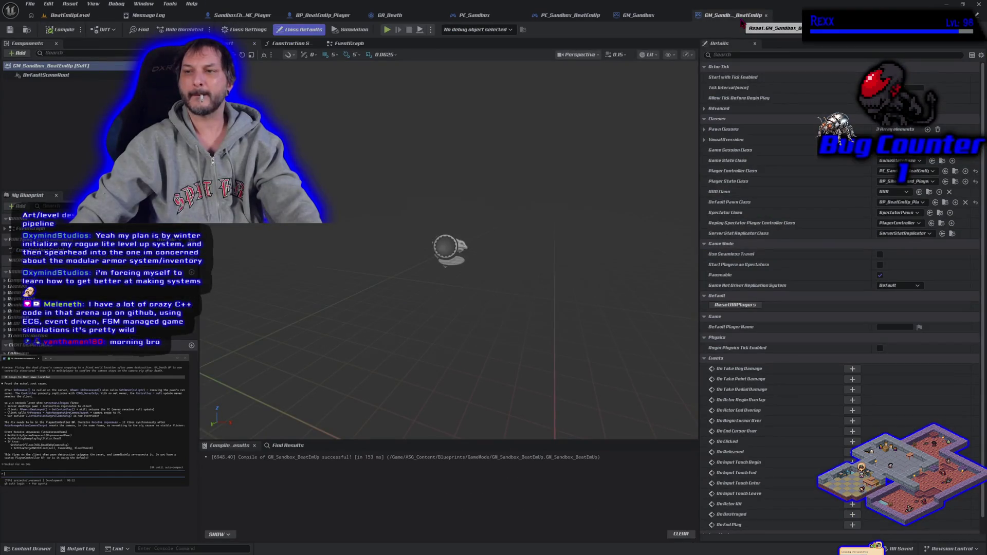
left_click(69, 15)
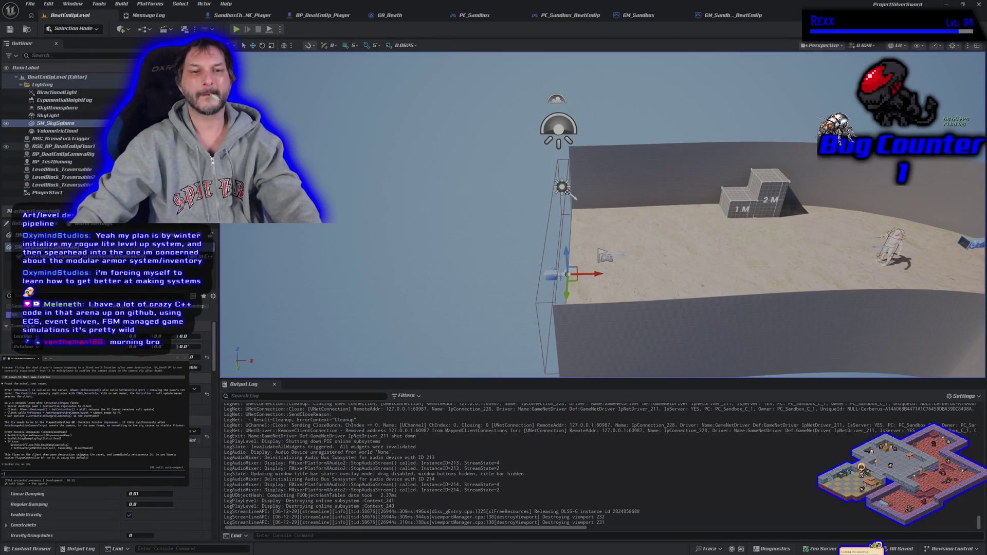
- Pick a new GameMode Override in World Settings and save BeatEmUpLevel
left_click(92, 224)
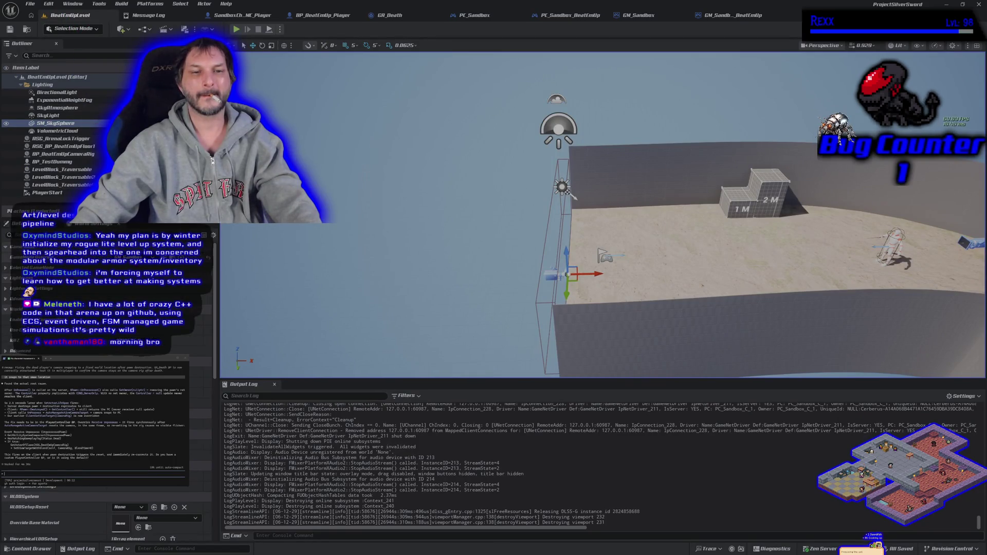
left_click(162, 268)
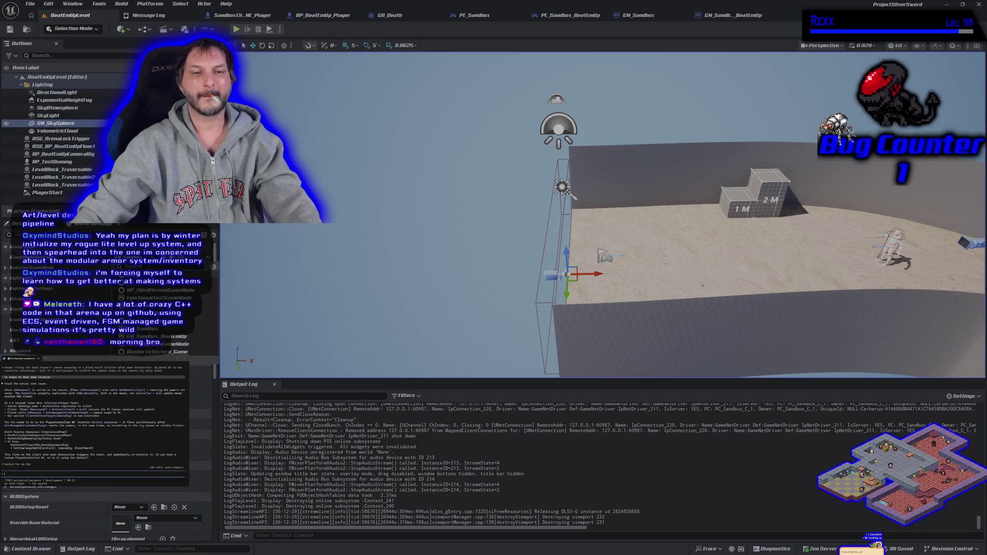
left_click(177, 338)
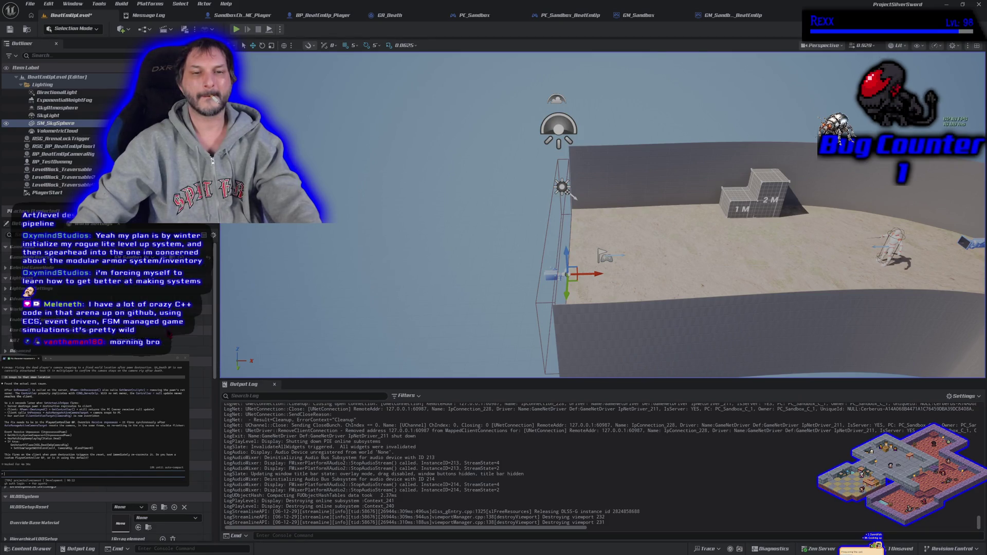
left_click(10, 31)
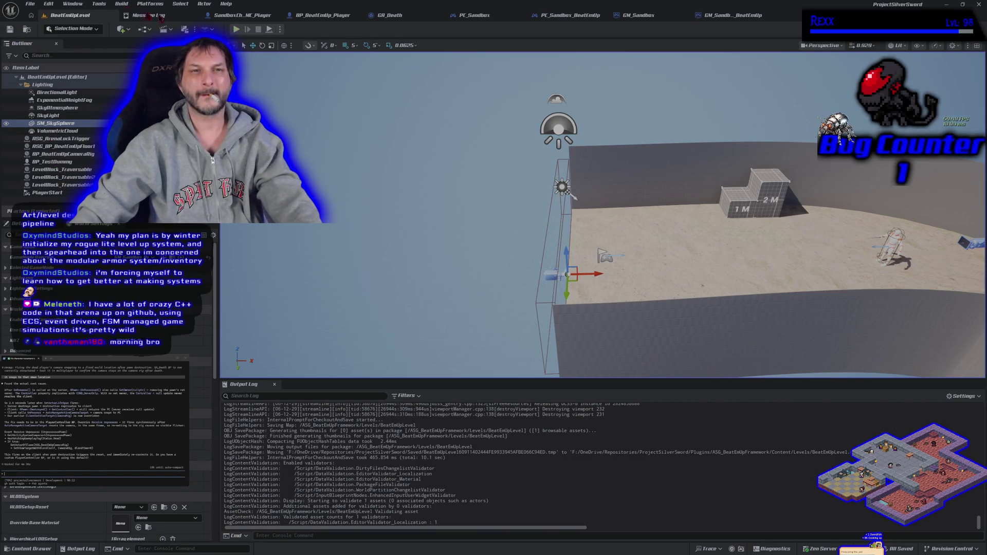
left_click(48, 3)
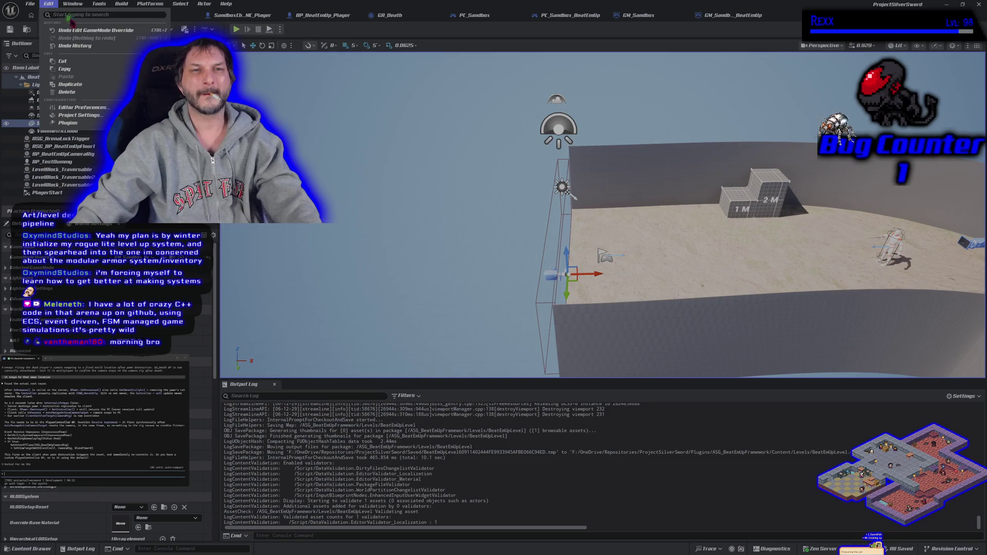
- Set the project's Default GameMode to GM_Sandbox_BeatEmUp in Maps & Modes
left_click(82, 116)
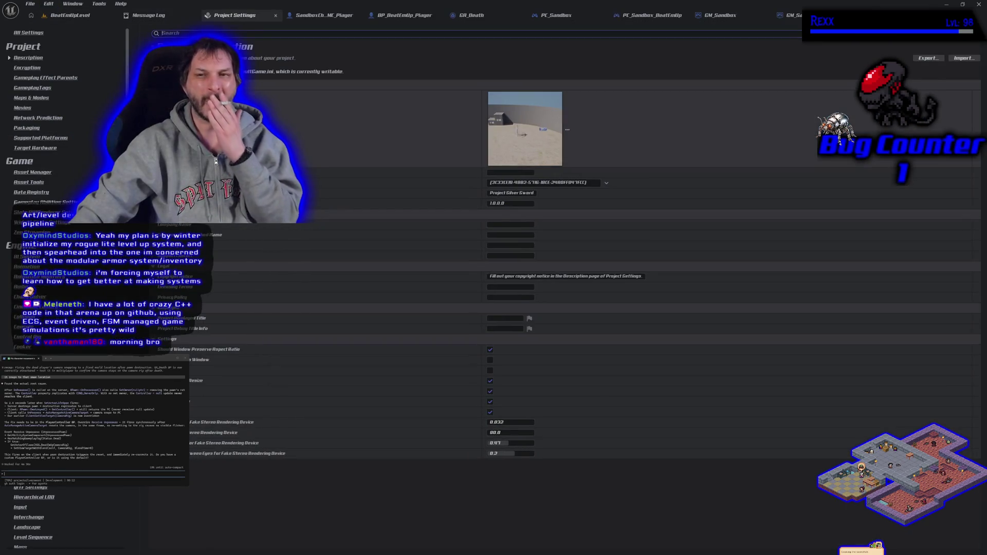
left_click(35, 99)
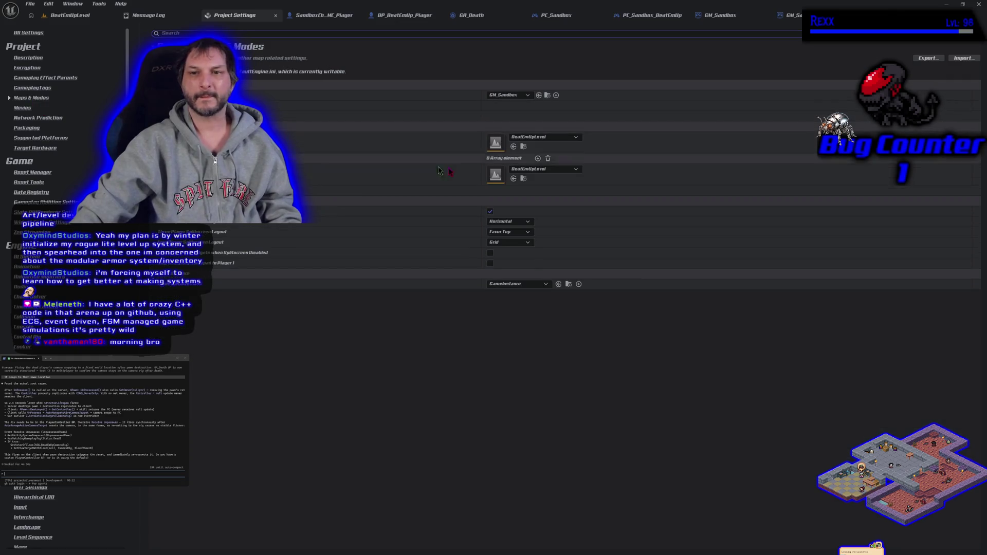
left_click(519, 95)
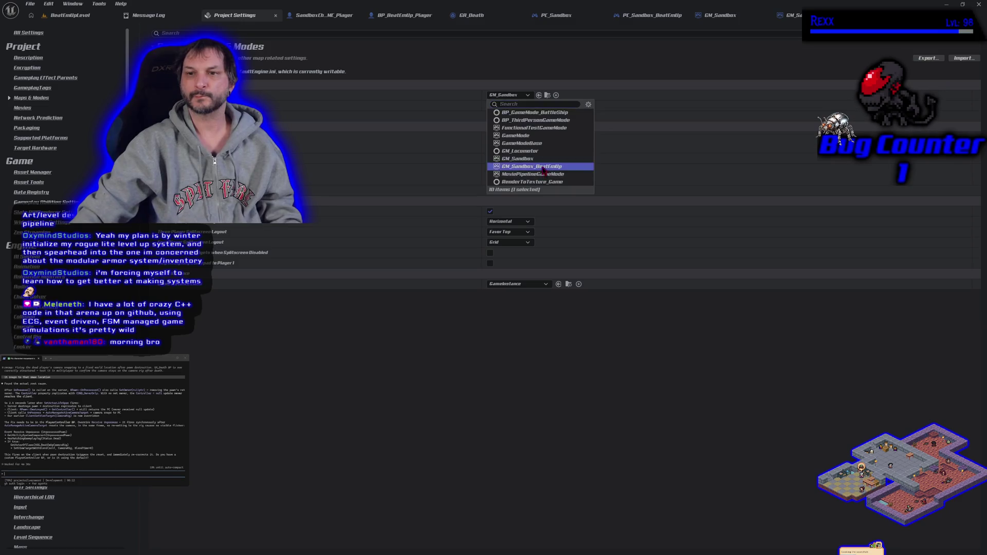
left_click(540, 167)
- Test-play BeatEmUpLevel with the new game mode, then stop
left_click(69, 18)
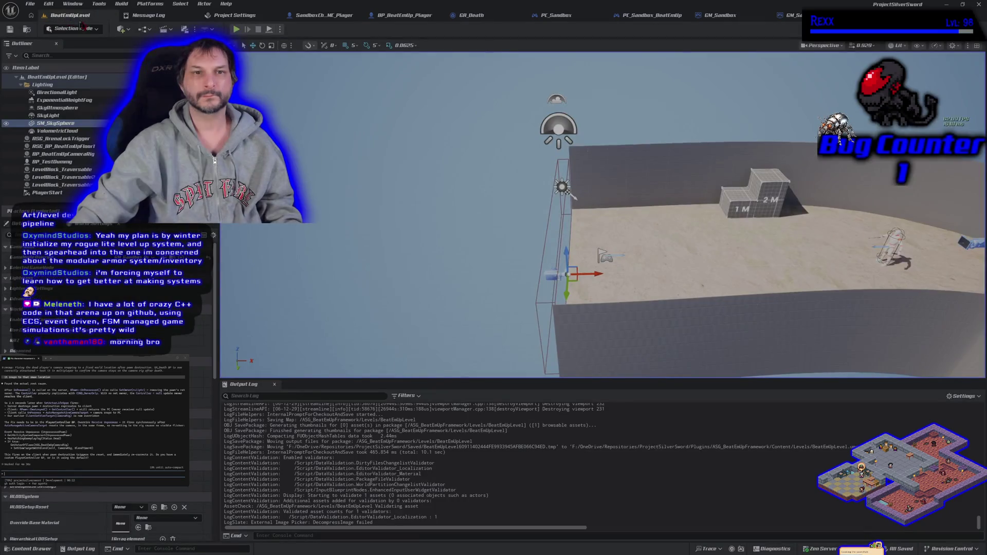
left_click(237, 30)
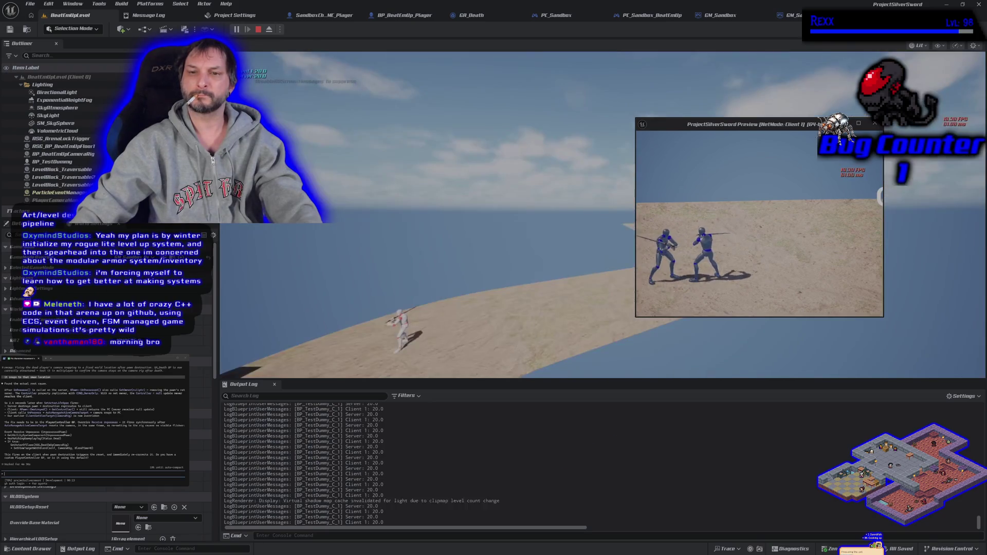
key("Escape")
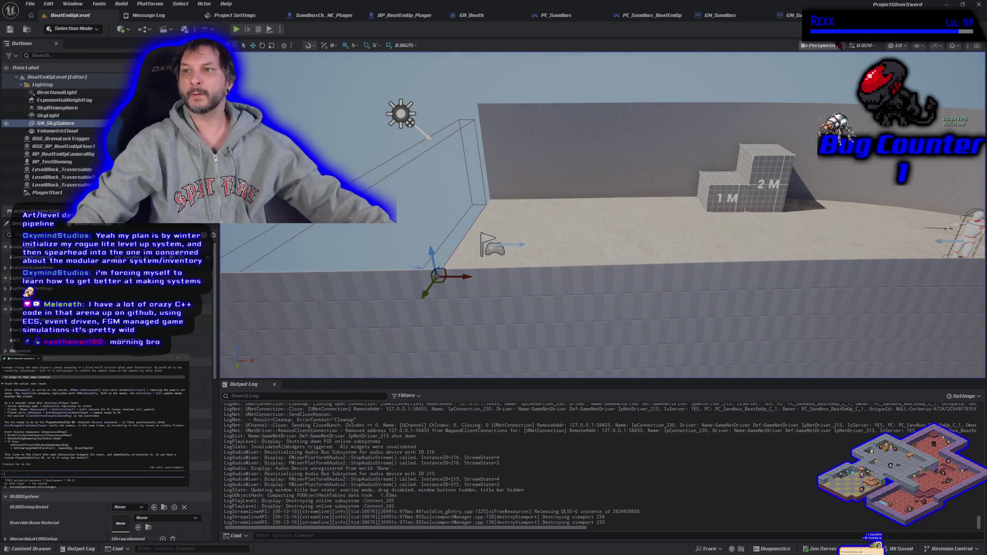
- Review the GM_Sandbox_BeatEmUp, GM_Sandbox, PC_Sandbox_BeatEmUp and PC_Sandbox graphs
left_click(789, 15)
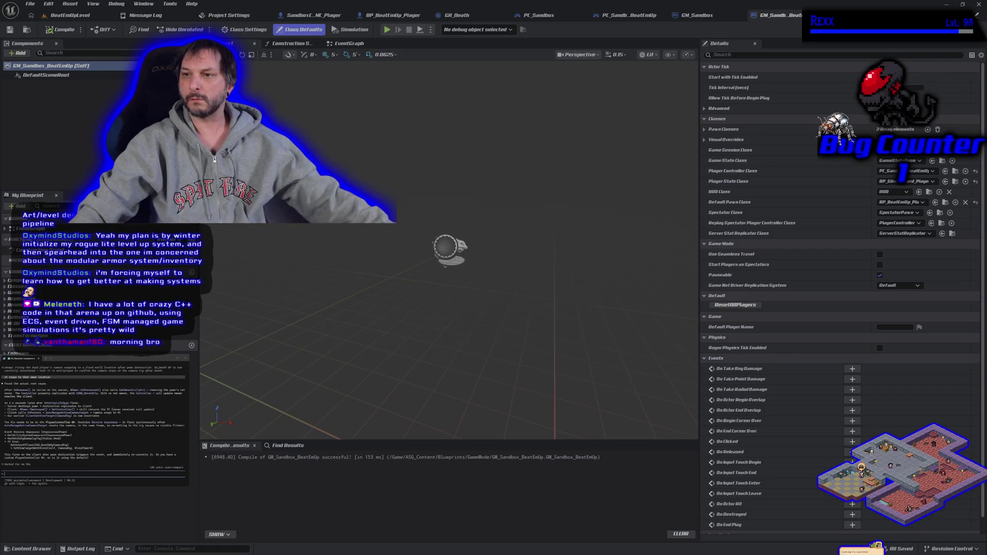
left_click(689, 17)
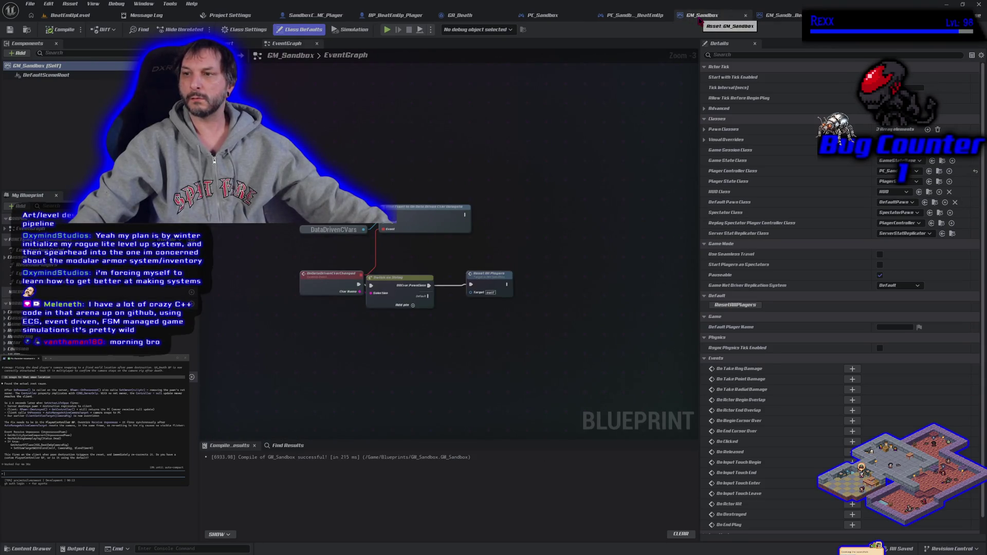
left_click(631, 15)
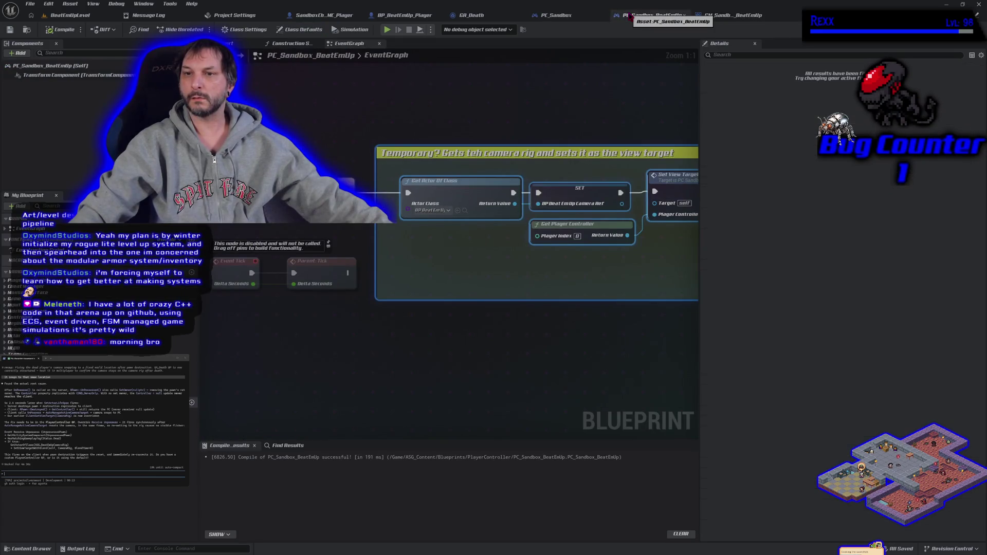
scroll(481, 99, "down", 1)
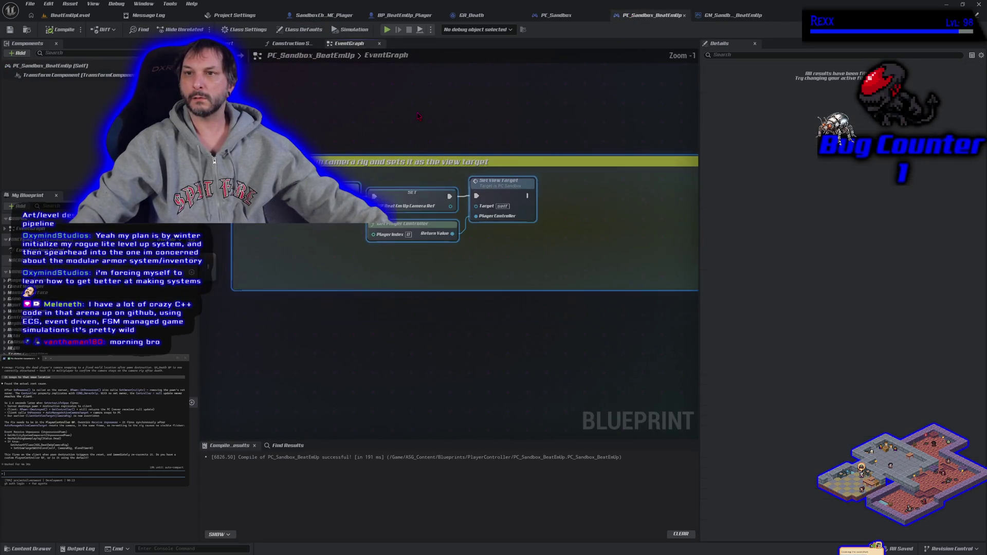
scroll(419, 117, "down", 2)
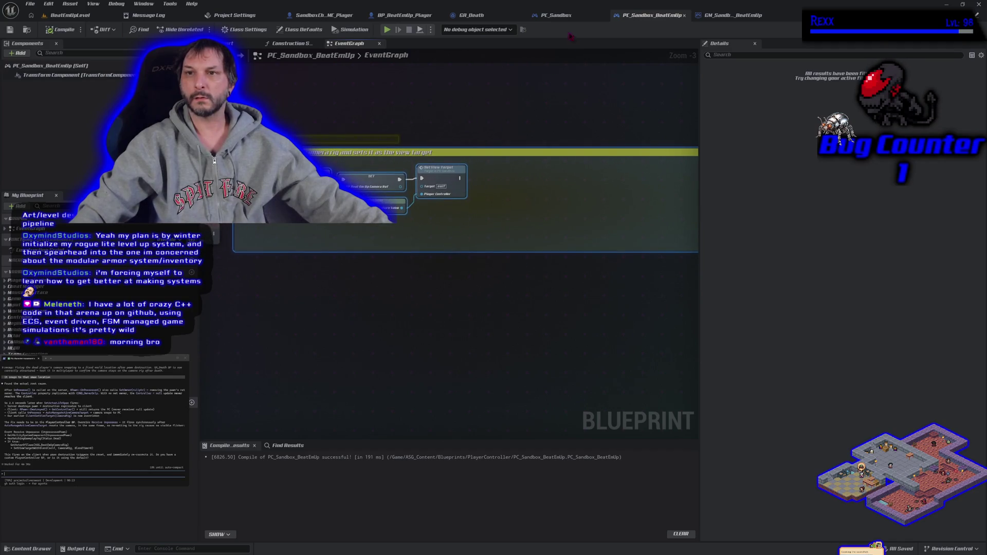
left_click(565, 16)
scroll(468, 338, "down", 3)
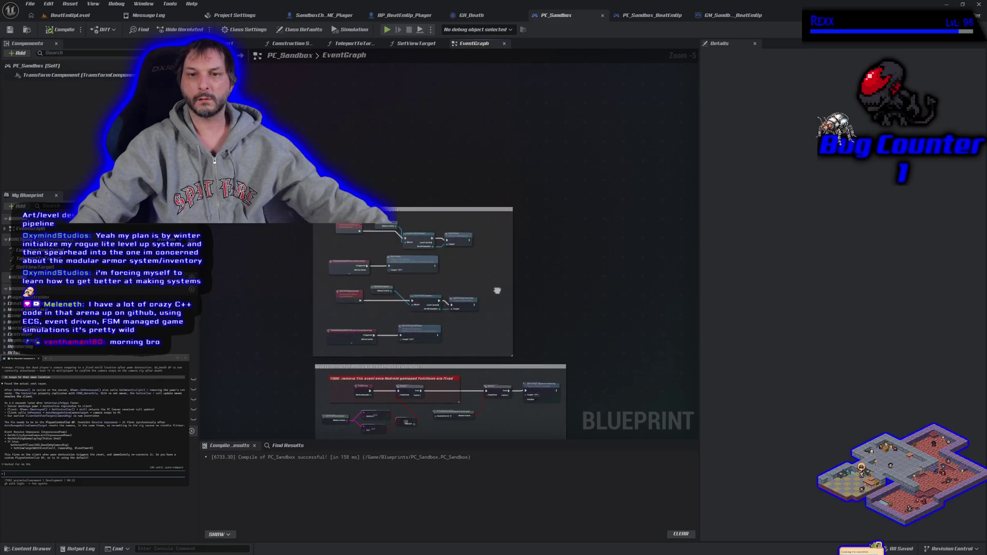
scroll(502, 245, "up", 1)
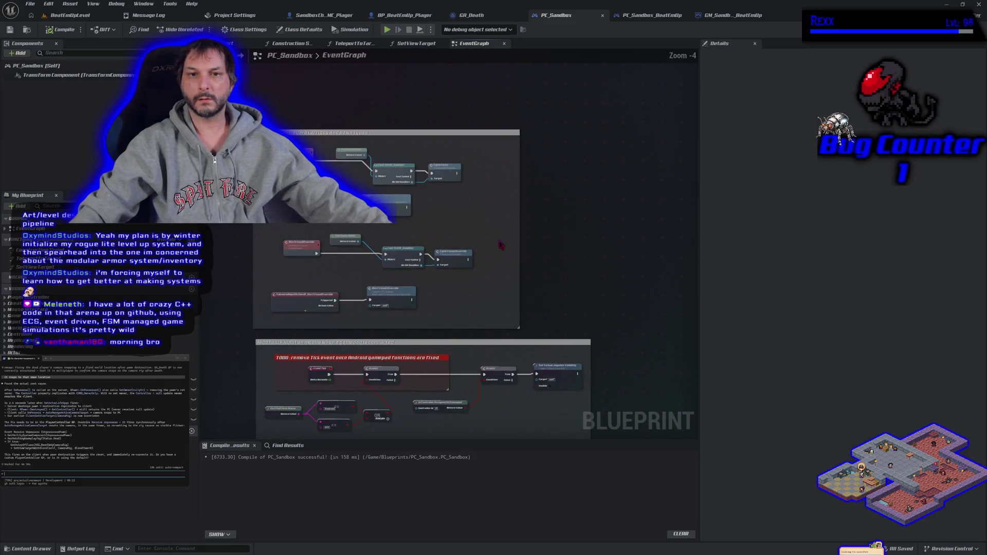
- Close PC_Sandbox and settle on the PC_Sandbox_BeatEmUp event graph
left_click(603, 16)
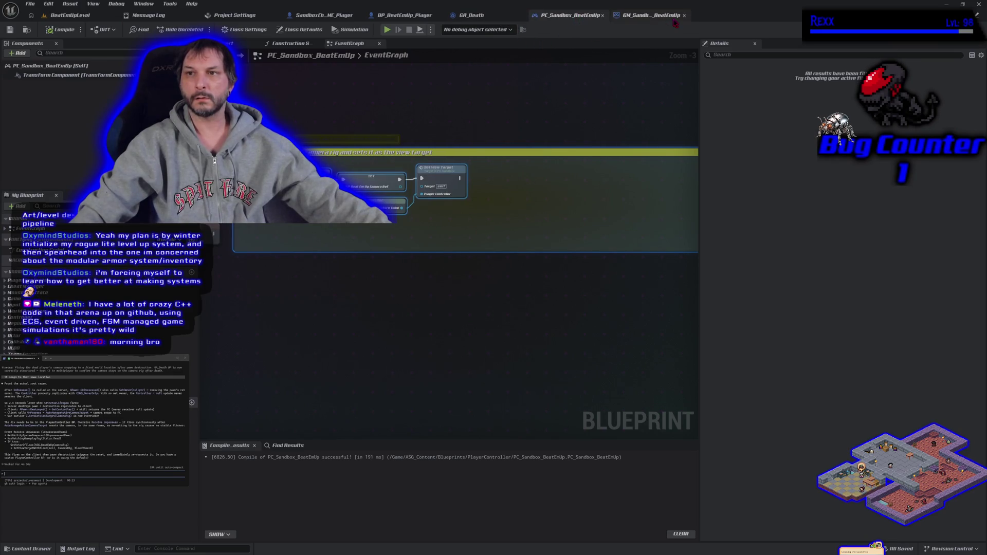
left_click(646, 16)
left_click(476, 16)
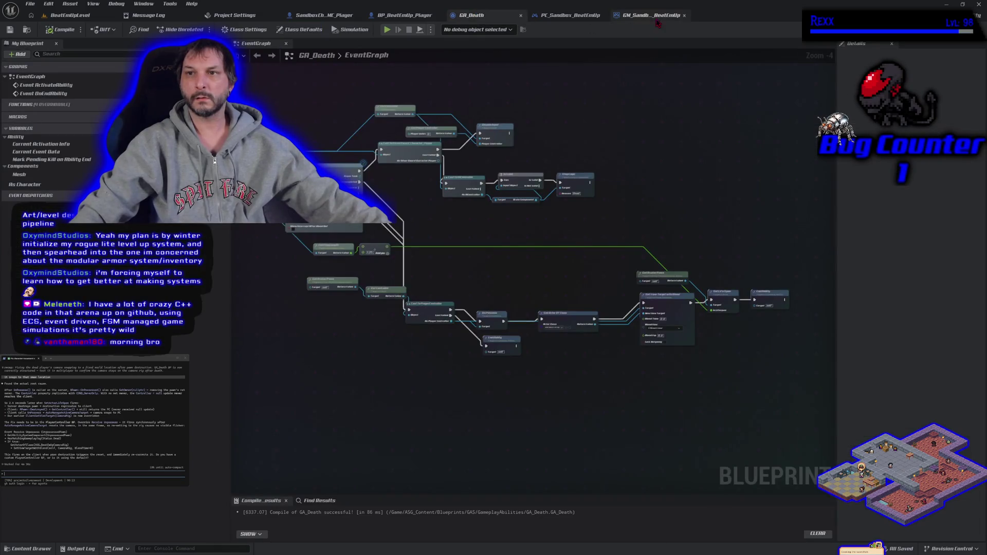
left_click(650, 15)
left_click(571, 15)
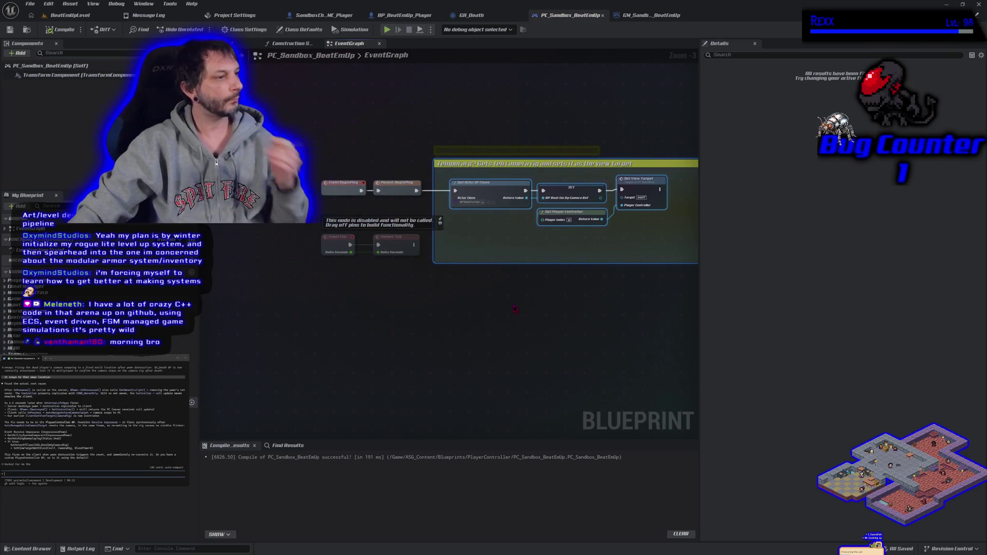
- Add an Event On UnPossess node to the PC_Sandbox_BeatEmUp graph
right_click(330, 298)
type("event recieve")
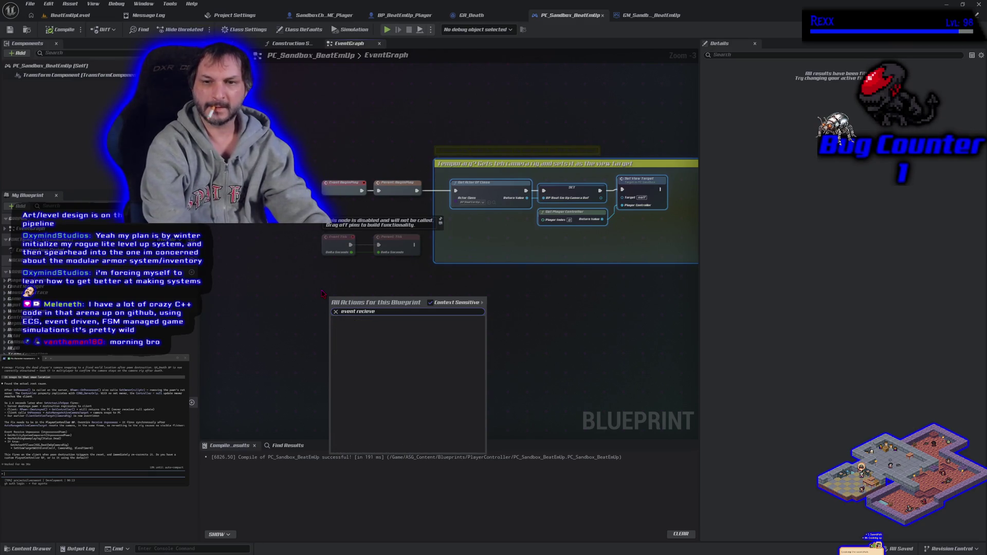
key("ctrl+a")
key("BackSpace")
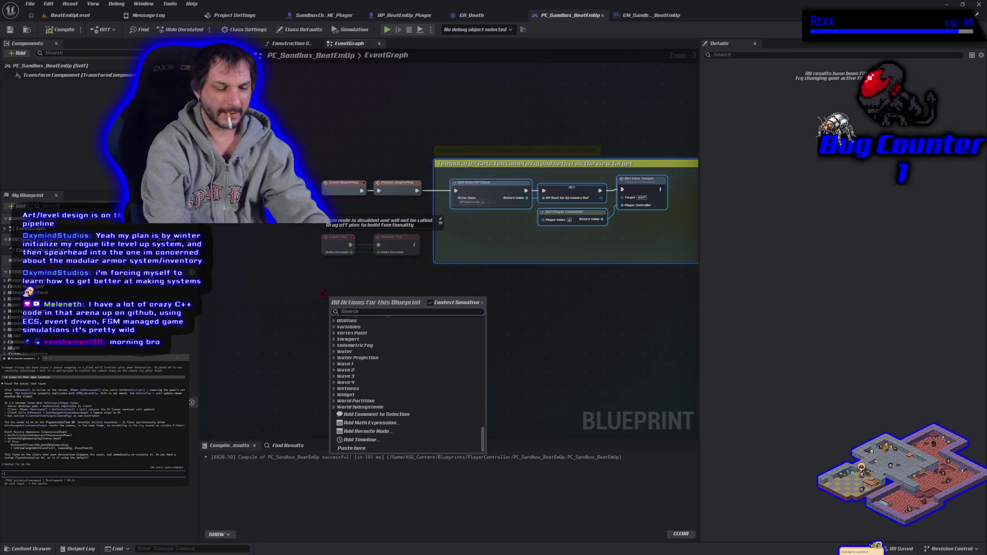
type("unposs")
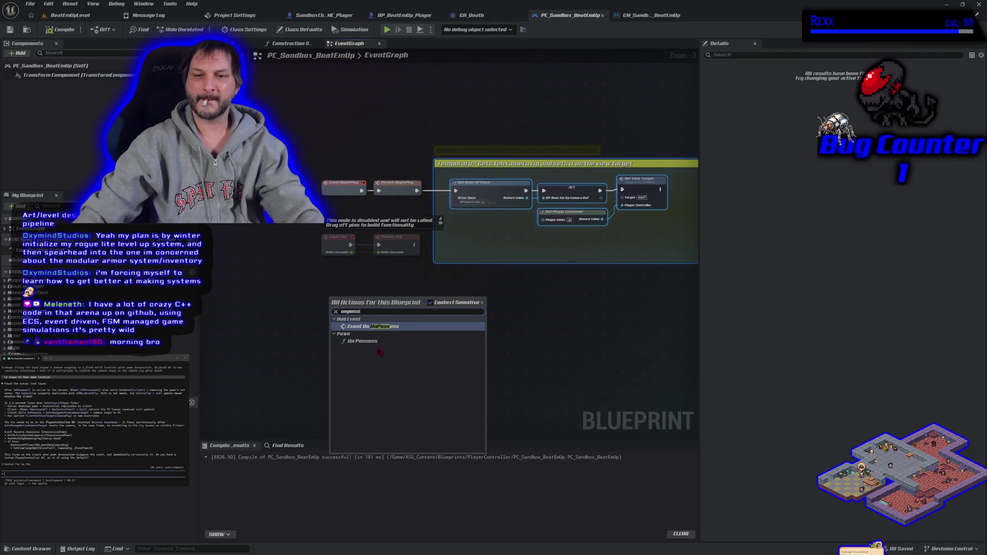
key("Return")
scroll(380, 333, "up", 3)
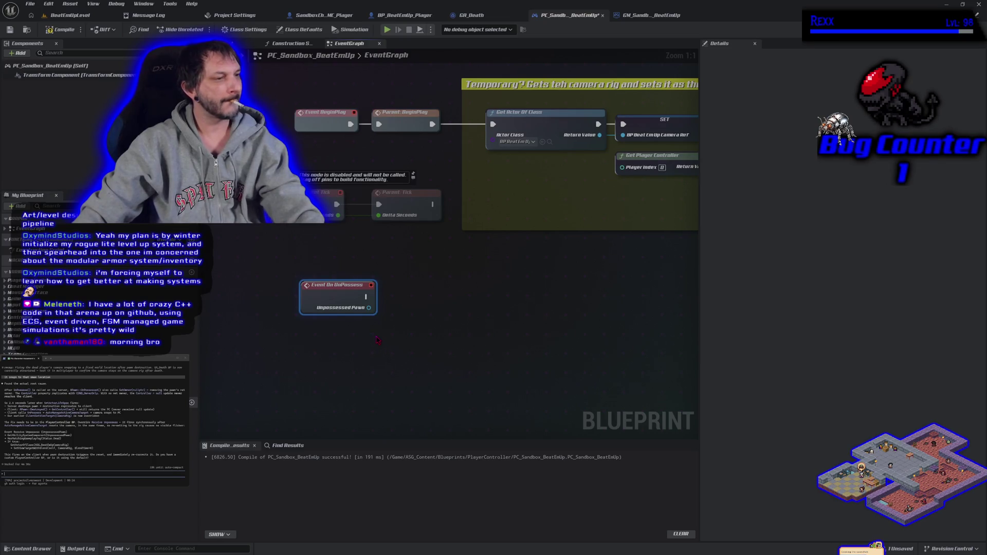
- From Unpossessed Pawn, get its Ability System Component and check Has Matching Gameplay Tag Status.Dead
left_click_drag(370, 309, 404, 311)
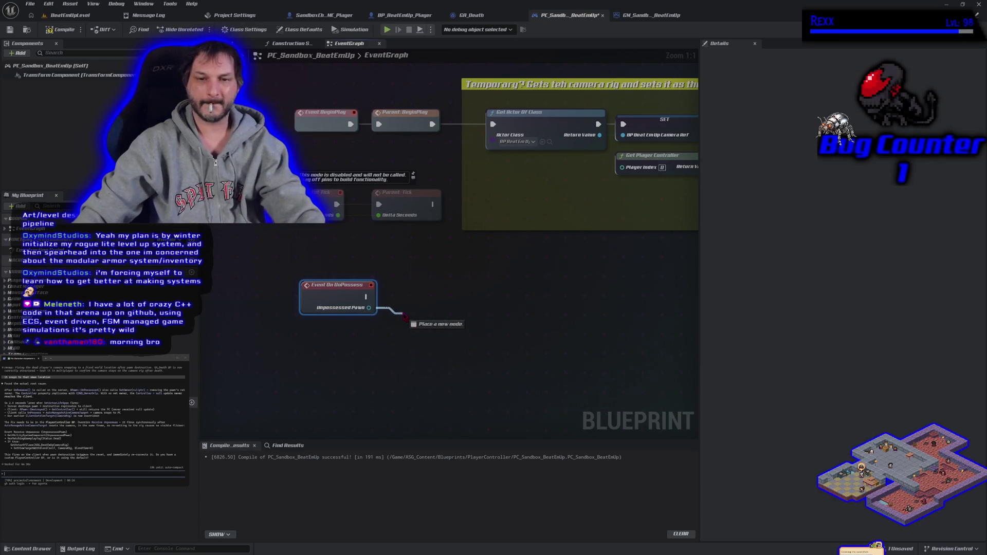
type("get ability")
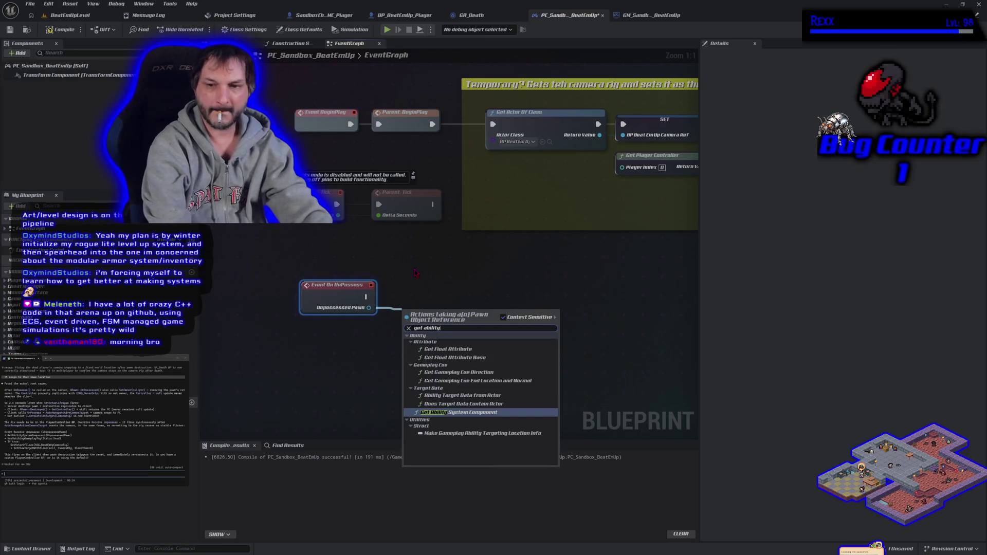
key("Return")
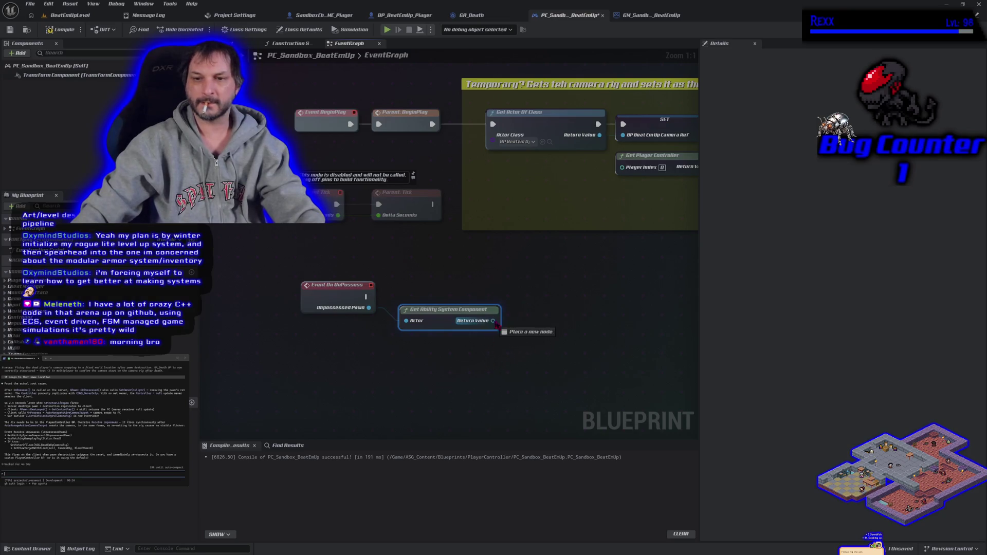
left_click_drag(495, 325, 521, 325)
type("has mat")
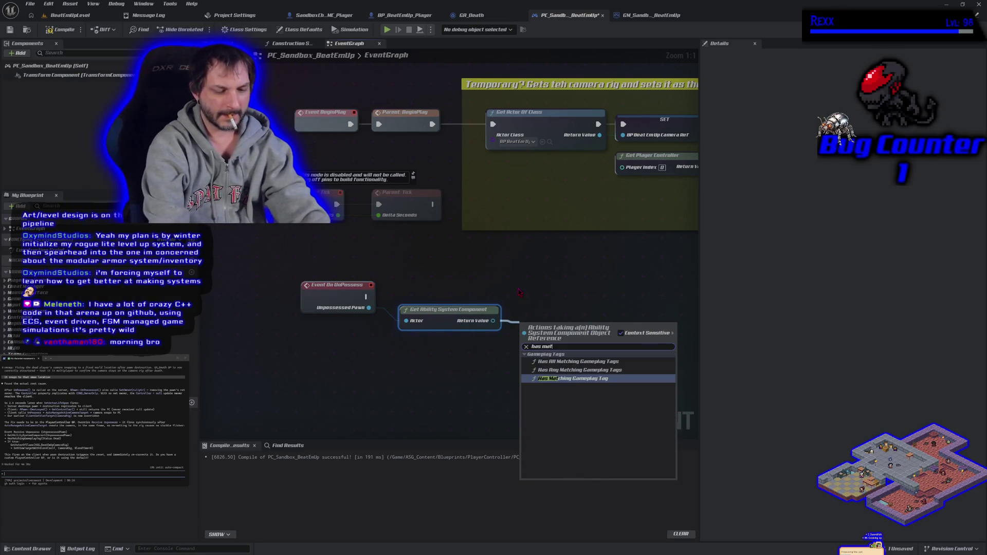
key("Return")
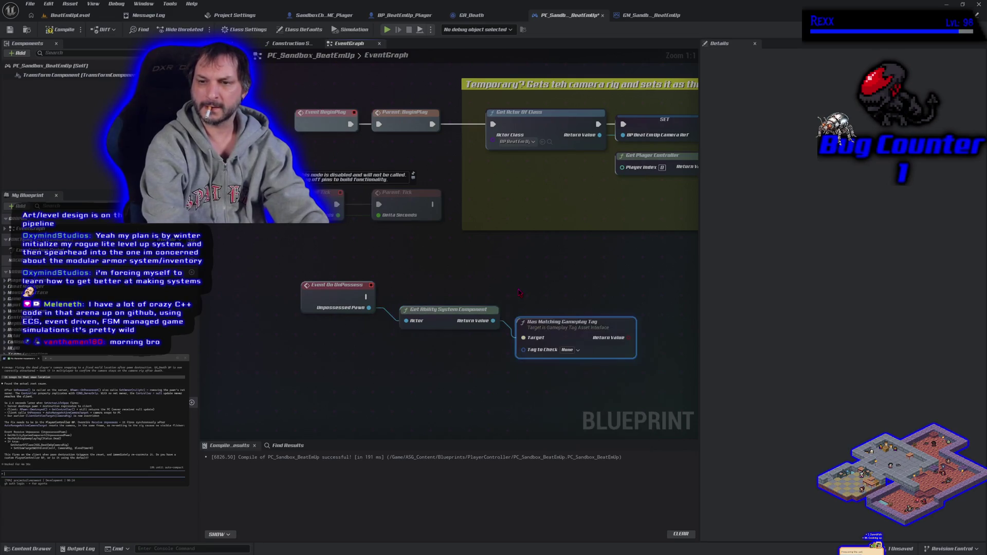
left_click(569, 351)
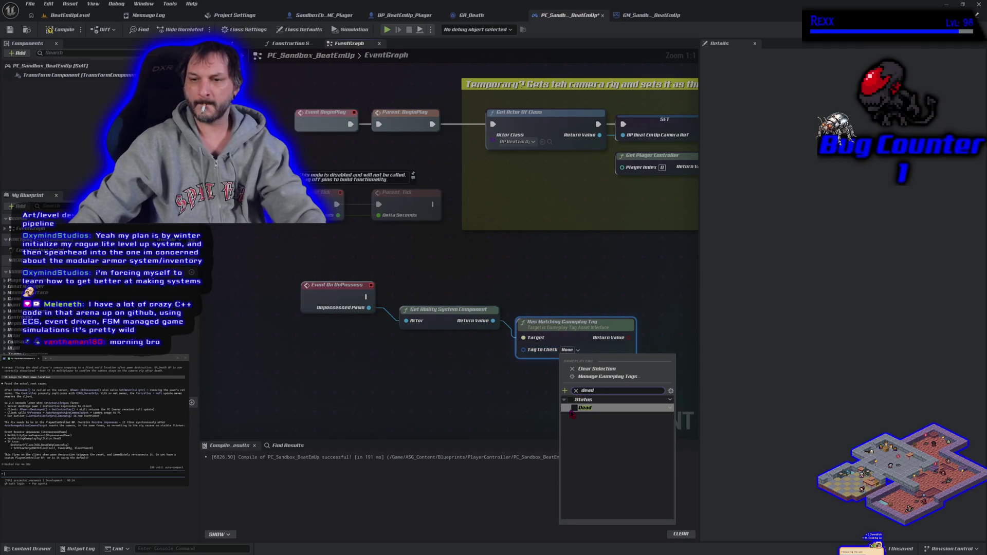
left_click(556, 410)
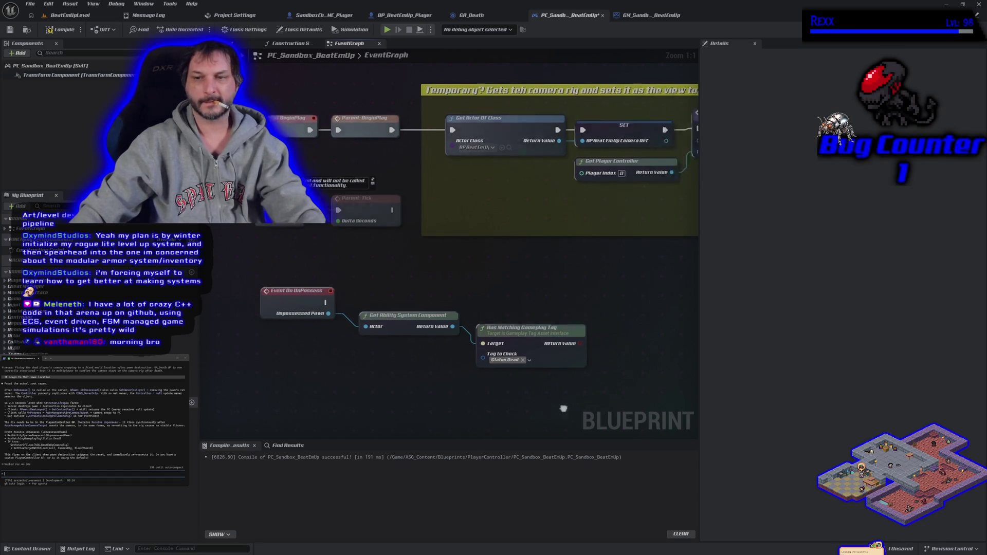
- Add a Branch driven by the tag result and fired by On UnPossess
left_click_drag(682, 292, 594, 299)
key("b")
left_click(575, 315)
left_click_drag(580, 339, 530, 345)
left_click_drag(581, 327, 280, 304)
left_click_drag(602, 325, 592, 299)
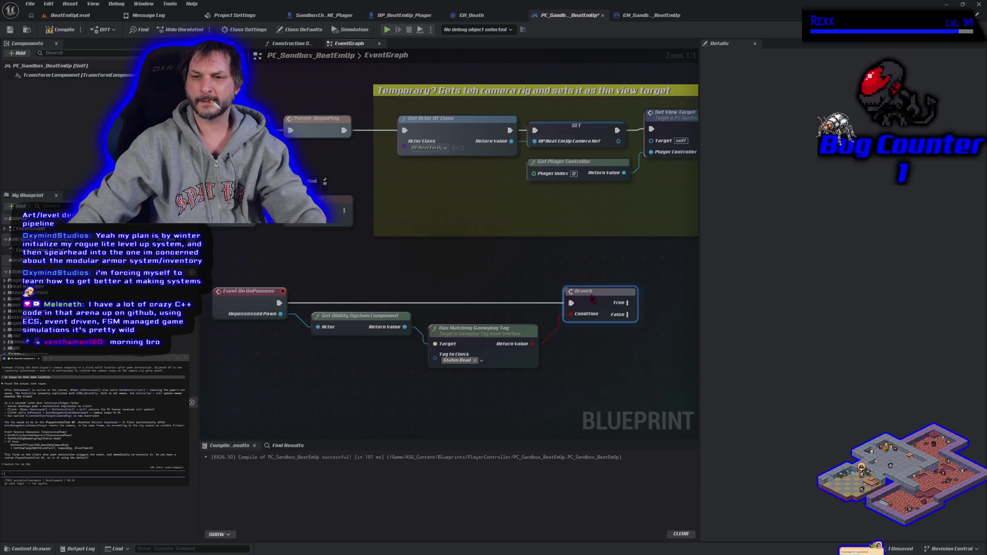
left_click_drag(580, 366, 443, 354)
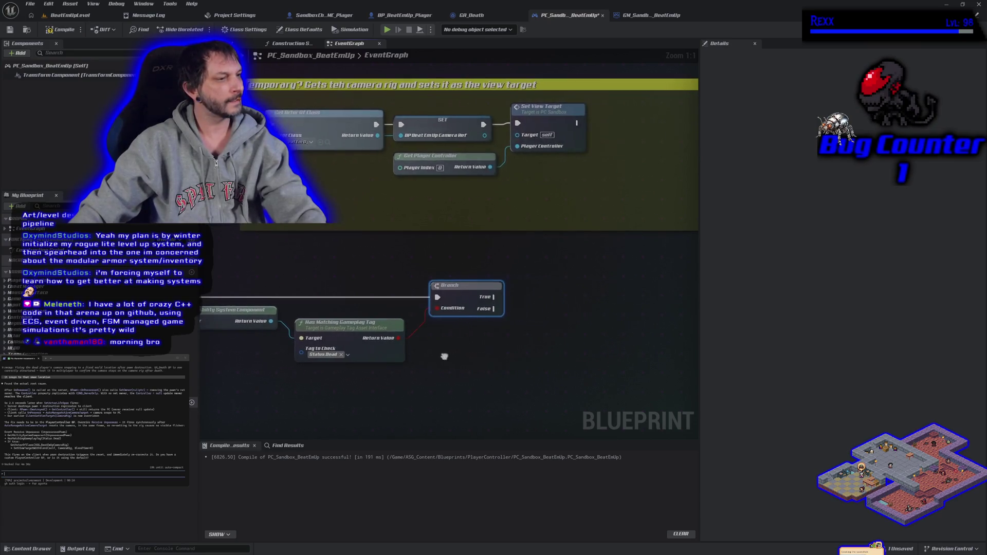
- Add a Get Actor Of Class node set to the beat-em-up camera rig class
right_click(461, 348)
type("get")
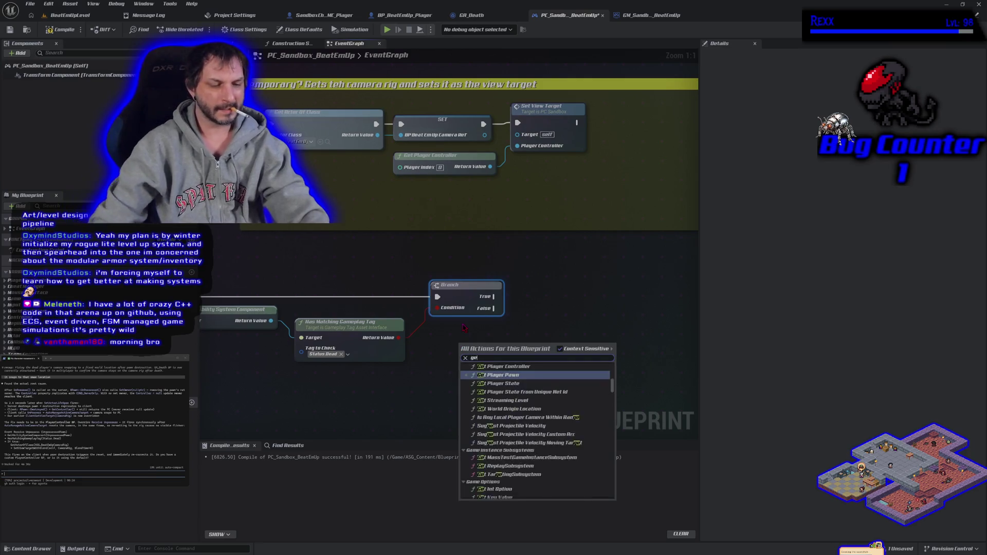
type(" actor of class")
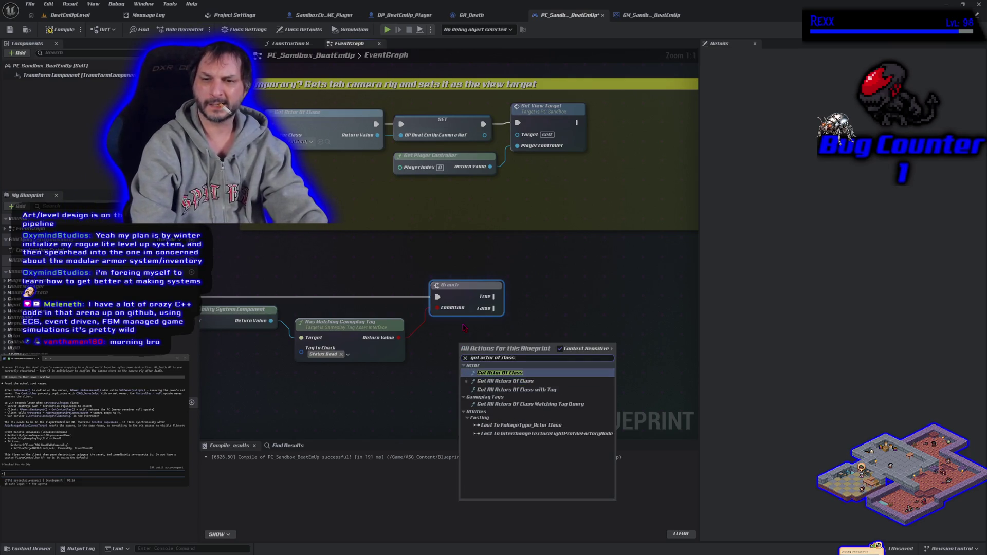
key("Return")
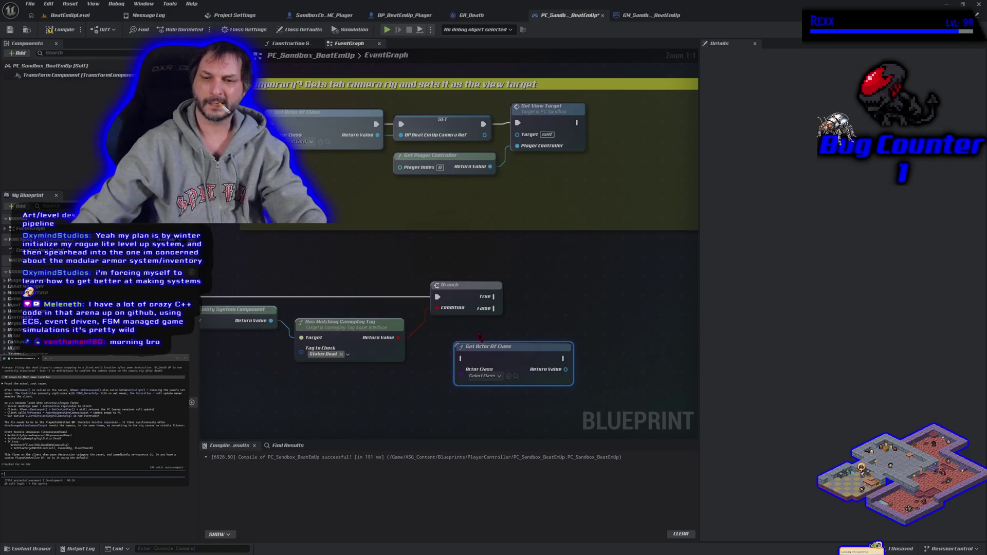
left_click(498, 377)
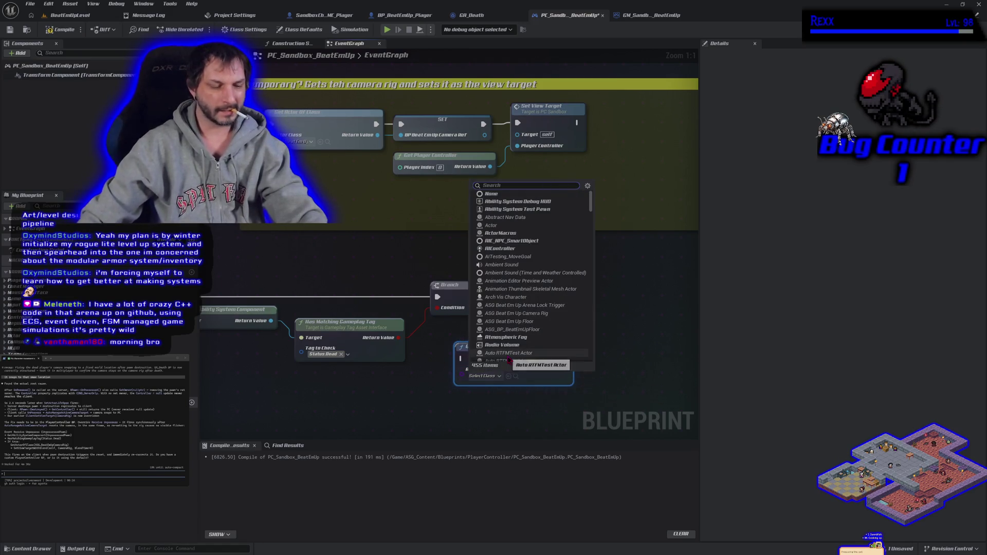
type("beatem")
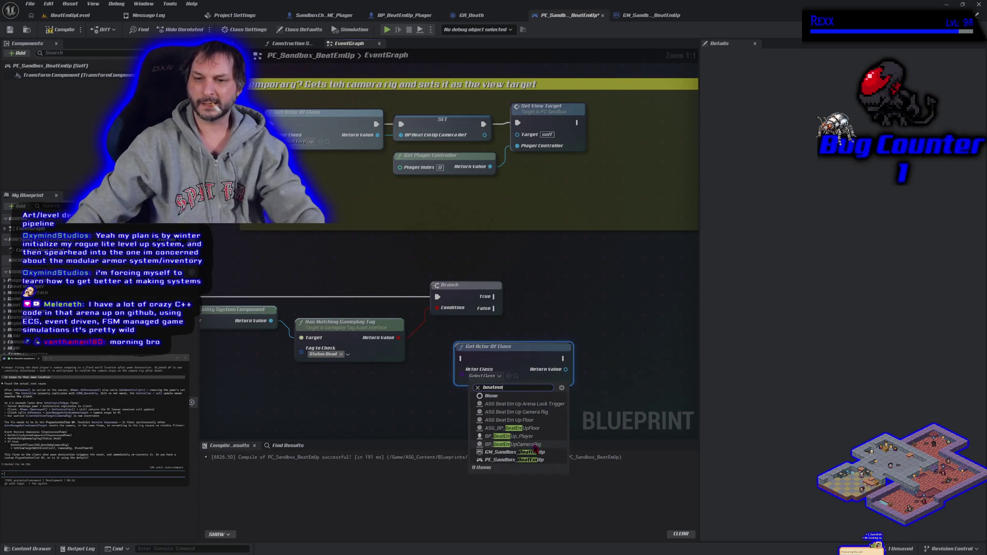
left_click(531, 444)
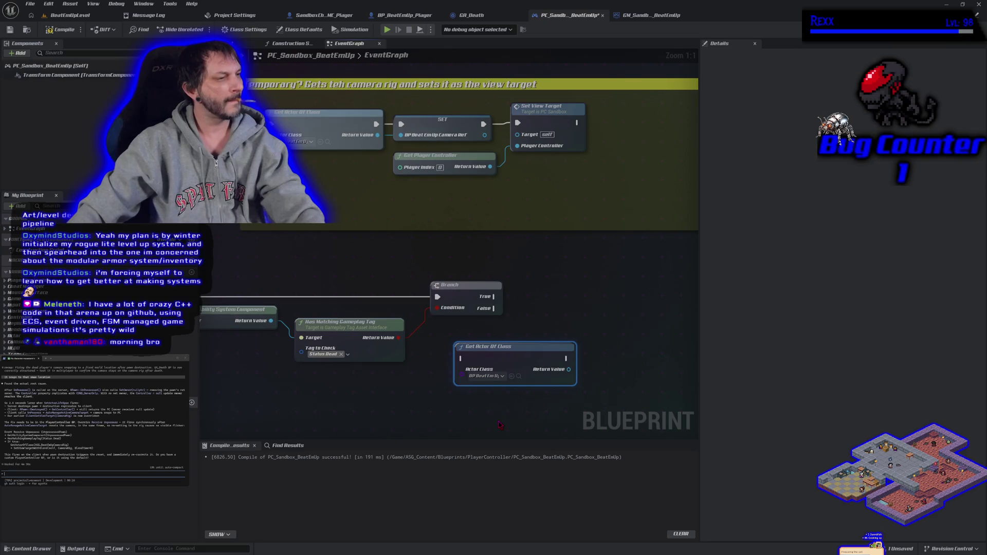
left_click_drag(516, 406, 455, 405)
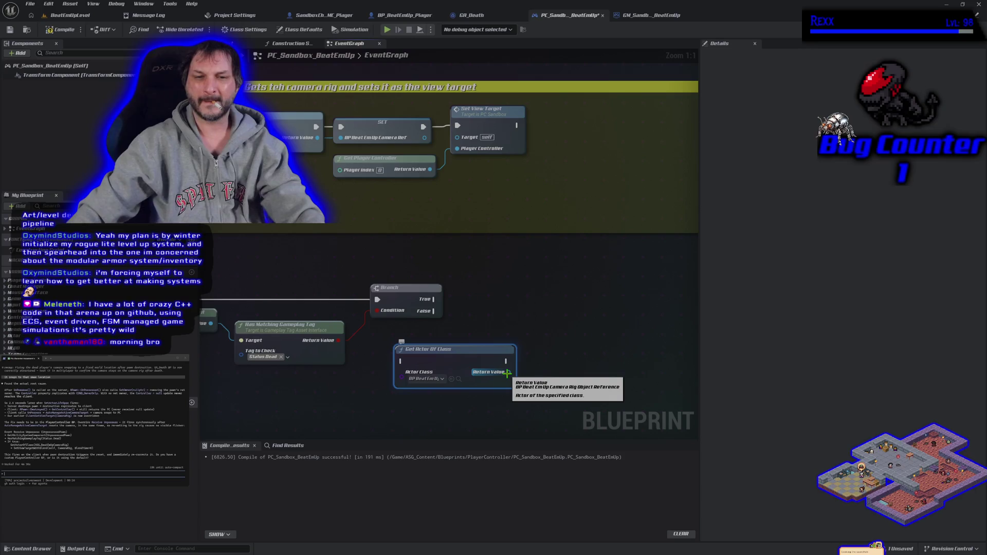
- Add Set View Target with Blend, using the camera rig as New View Target
right_click(575, 319)
type("se")
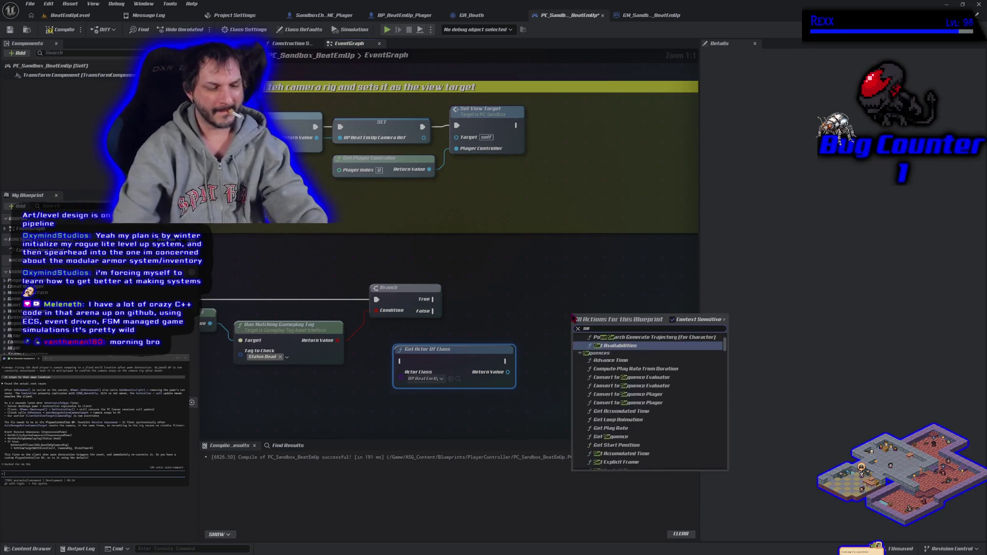
type("t view target")
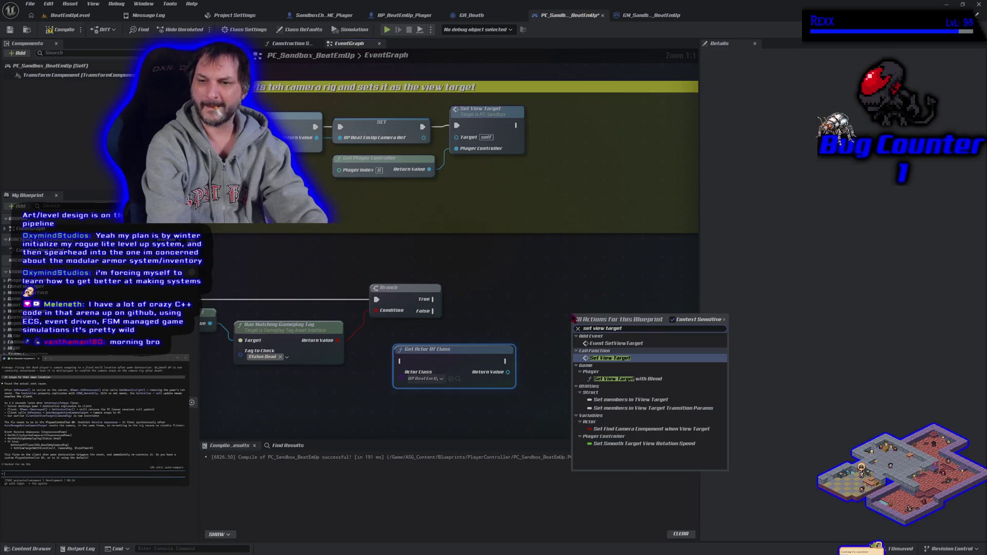
key("Down")
key("Return")
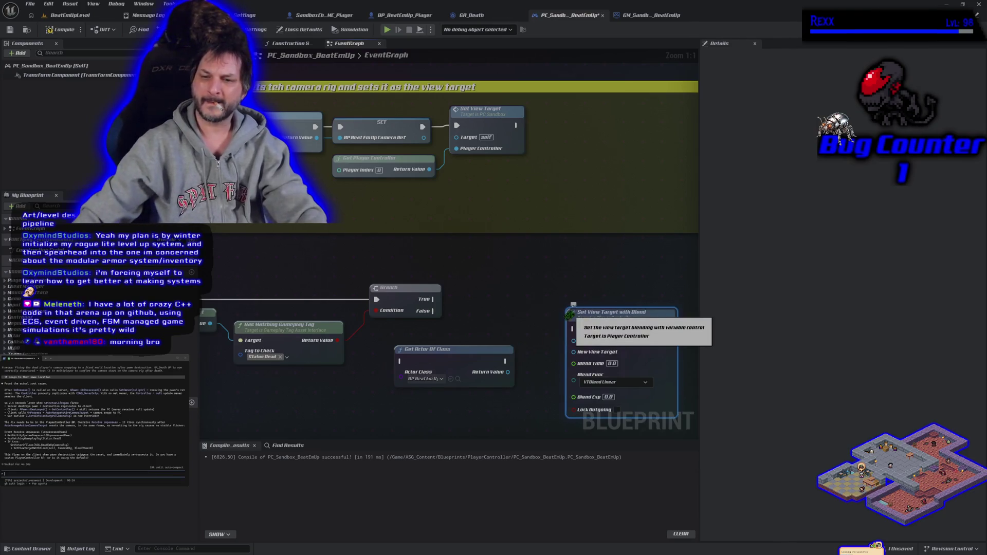
mouse_move(507, 373)
left_mouse_down()
mouse_move(556, 378)
mouse_move(574, 352)
left_mouse_up()
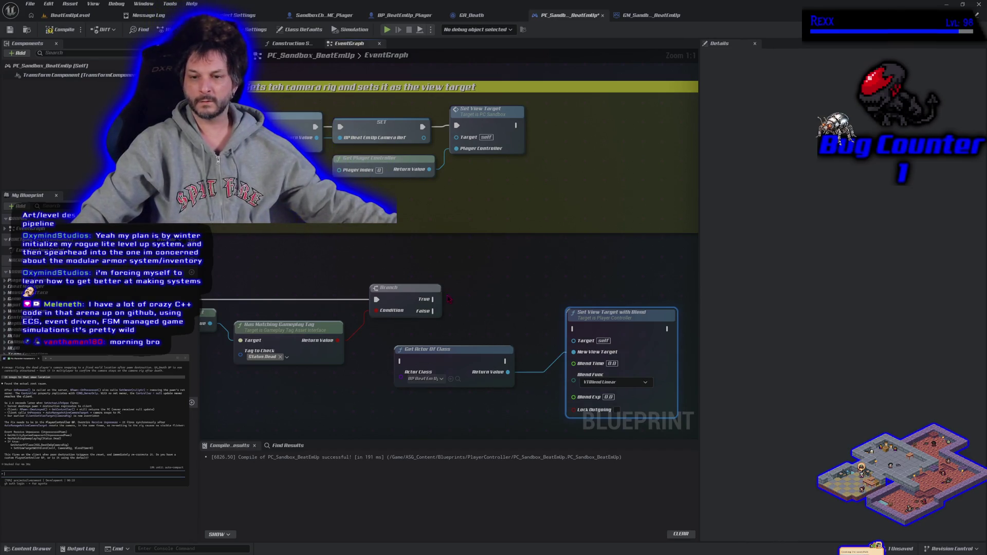
- Chain Branch True through Get Actor Of Class to the view blend, and save
mouse_move(434, 301)
left_mouse_down()
mouse_move(550, 340)
mouse_move(569, 334)
mouse_move(402, 361)
mouse_move(493, 288)
left_mouse_up()
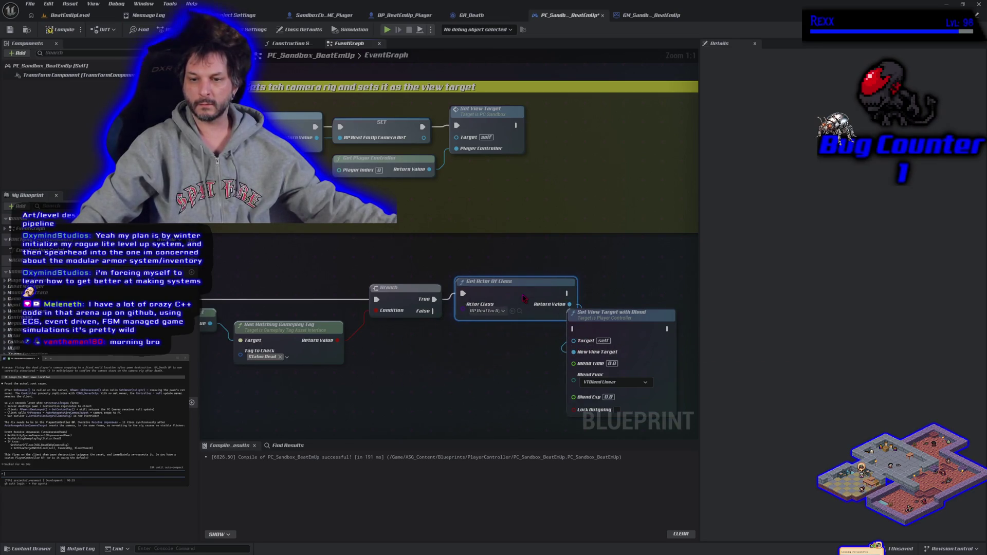
mouse_move(641, 321)
left_mouse_down()
mouse_move(659, 322)
mouse_move(682, 290)
left_mouse_up()
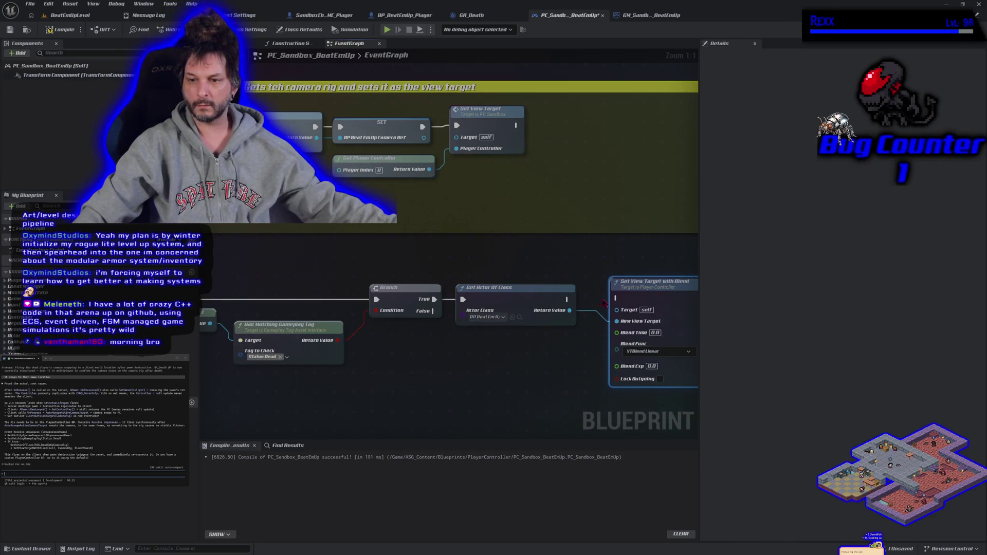
left_click_drag(568, 299, 617, 298)
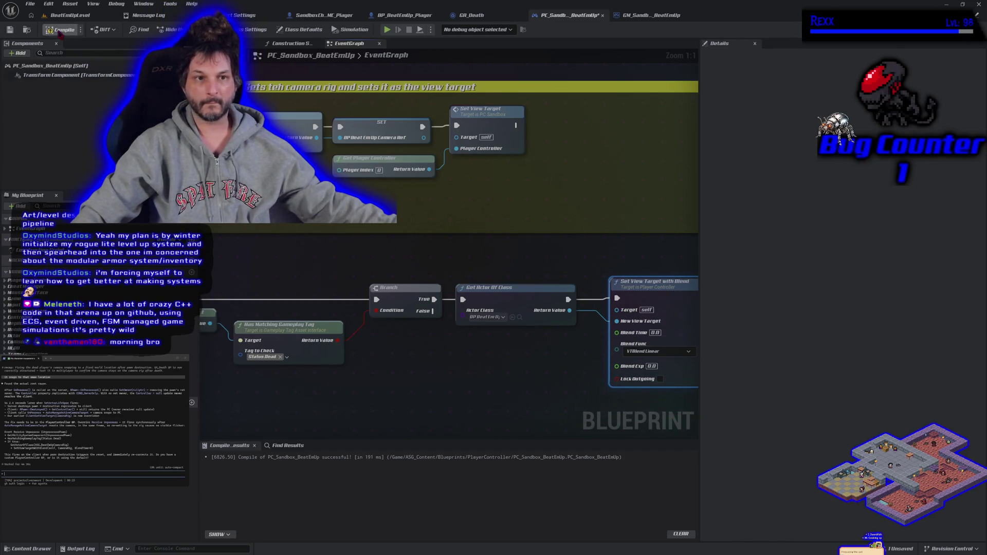
left_click(14, 30)
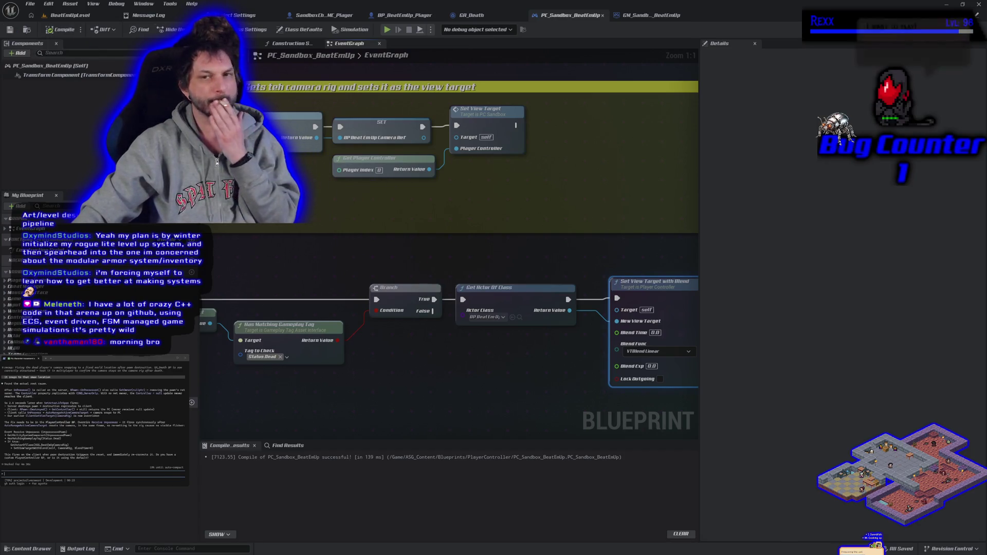
left_click(484, 15)
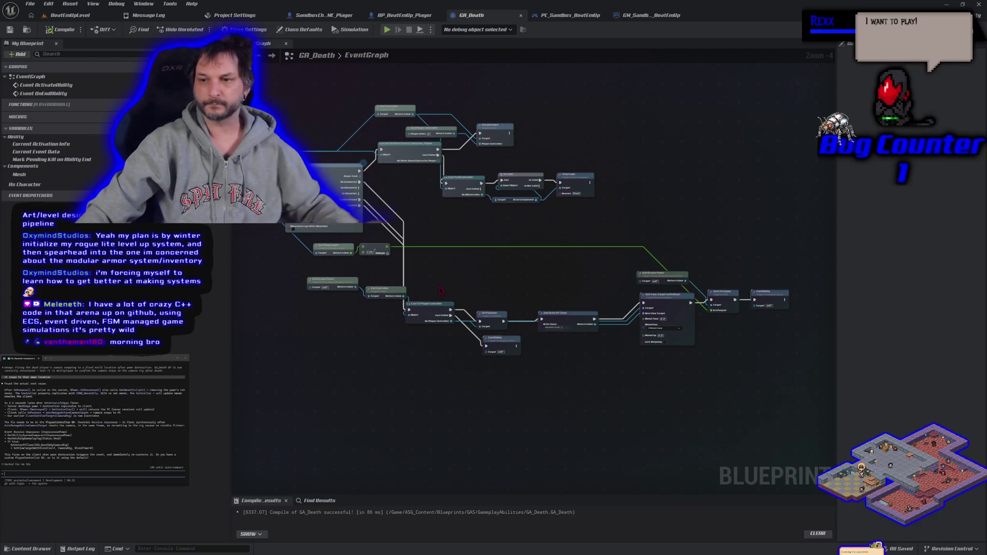
- Zoom into GA_Death's event graph to inspect its unpossess and view-target logic
scroll(427, 378, "up", 2)
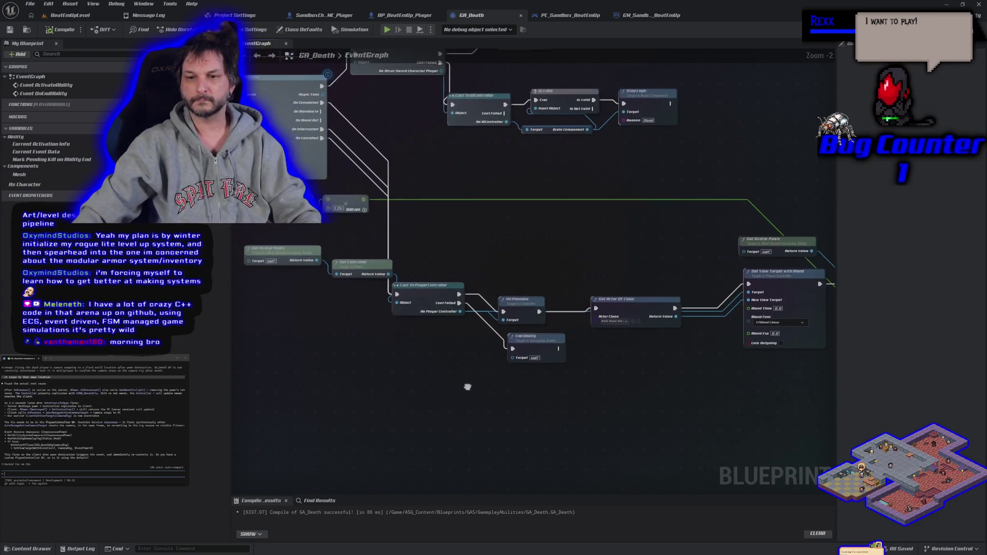